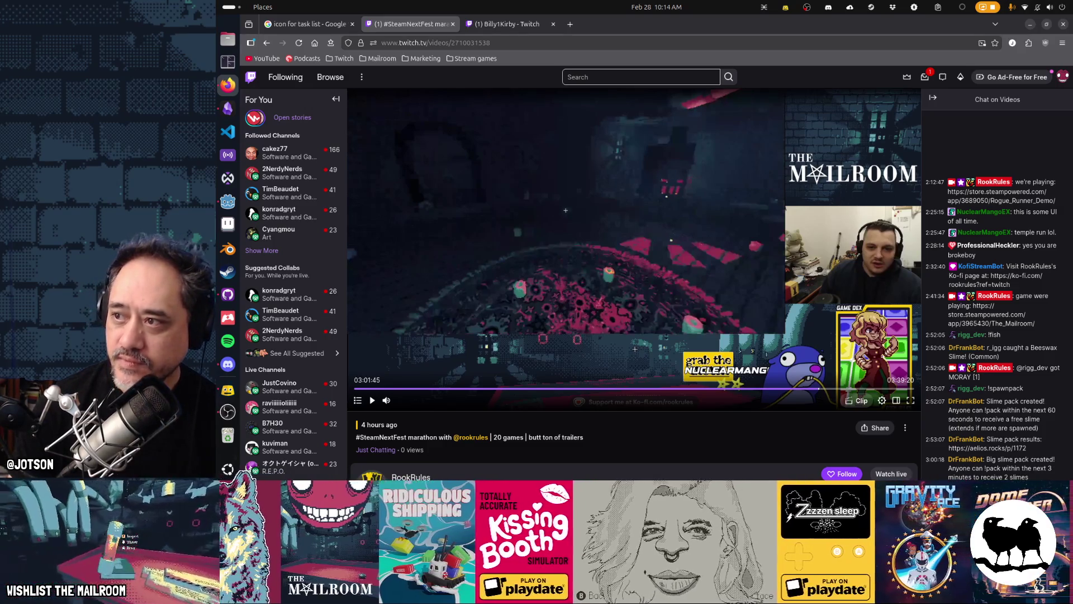
Seek the Steam Next Fest marathon VOD back from 3:01:45 to about 2:59:37.
key("alt+Tab")
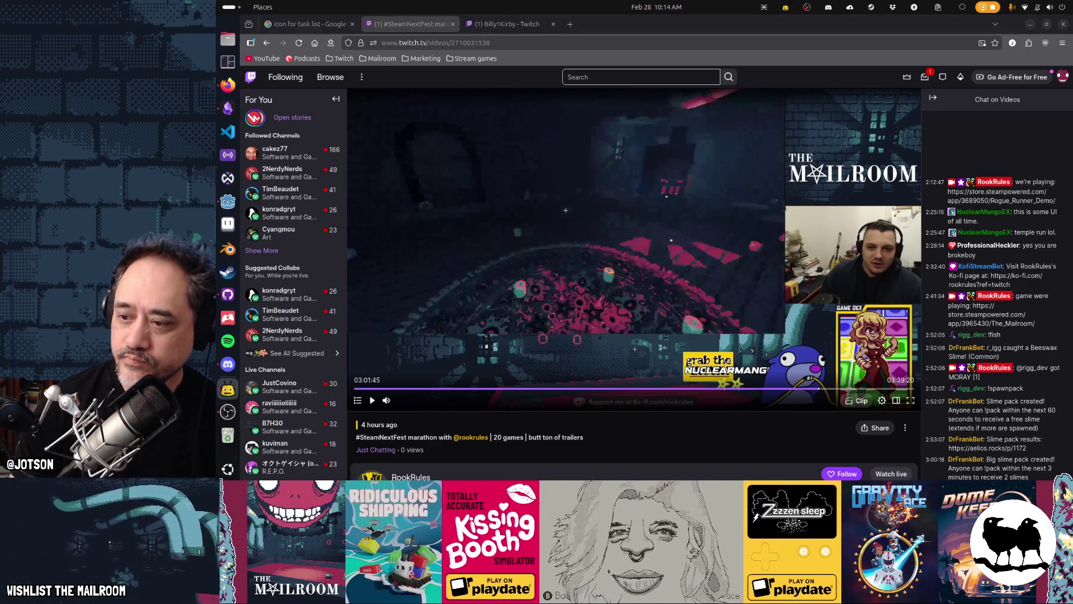
key("alt+Tab")
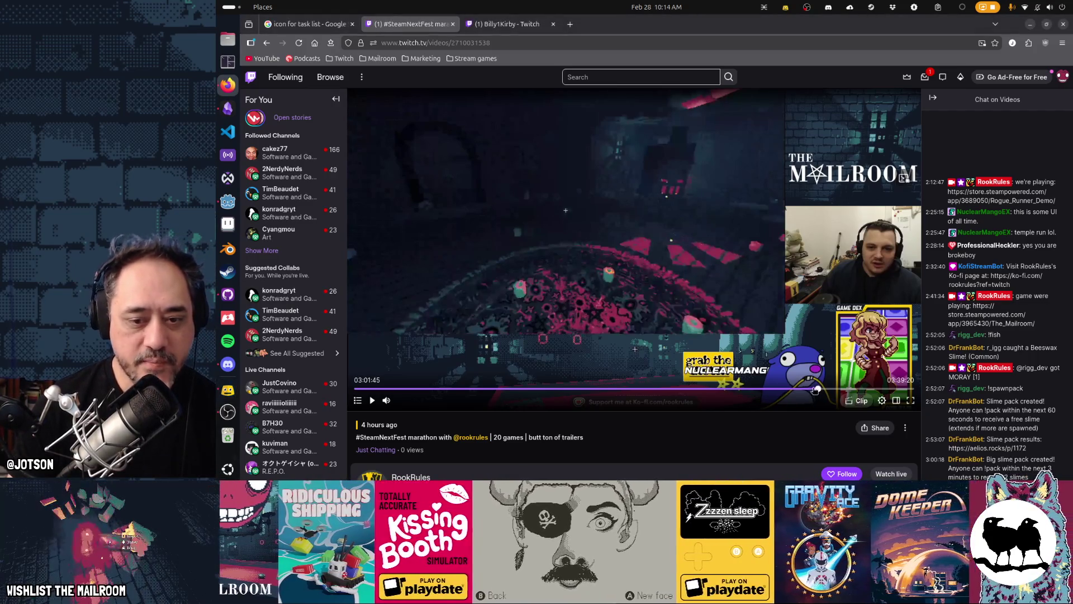
left_click(814, 390)
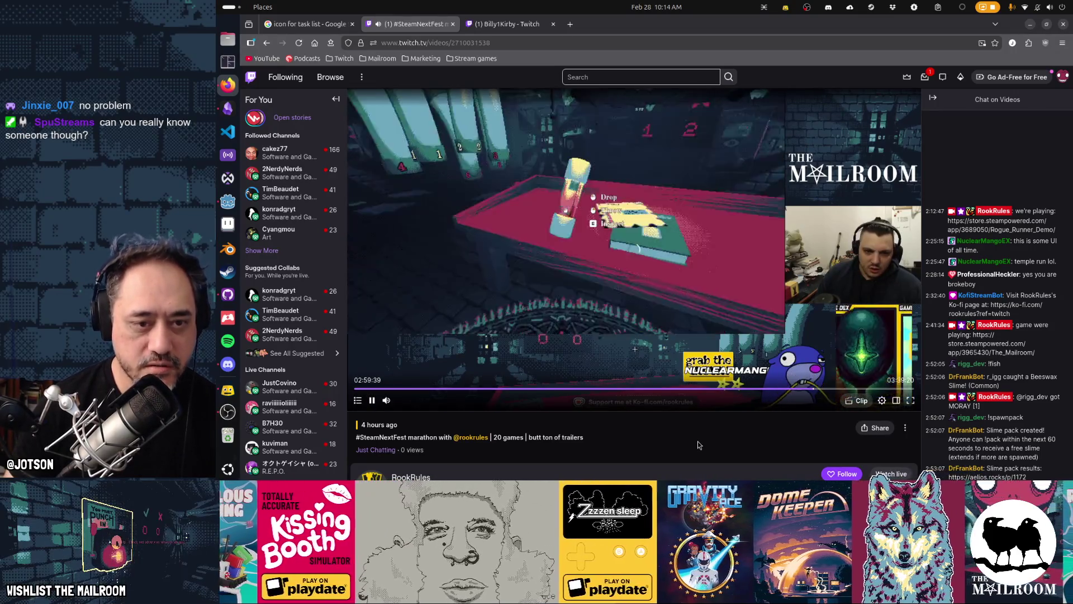
Skip the VOD back ten seconds and pause it at about 2:59:36.
key("Left")
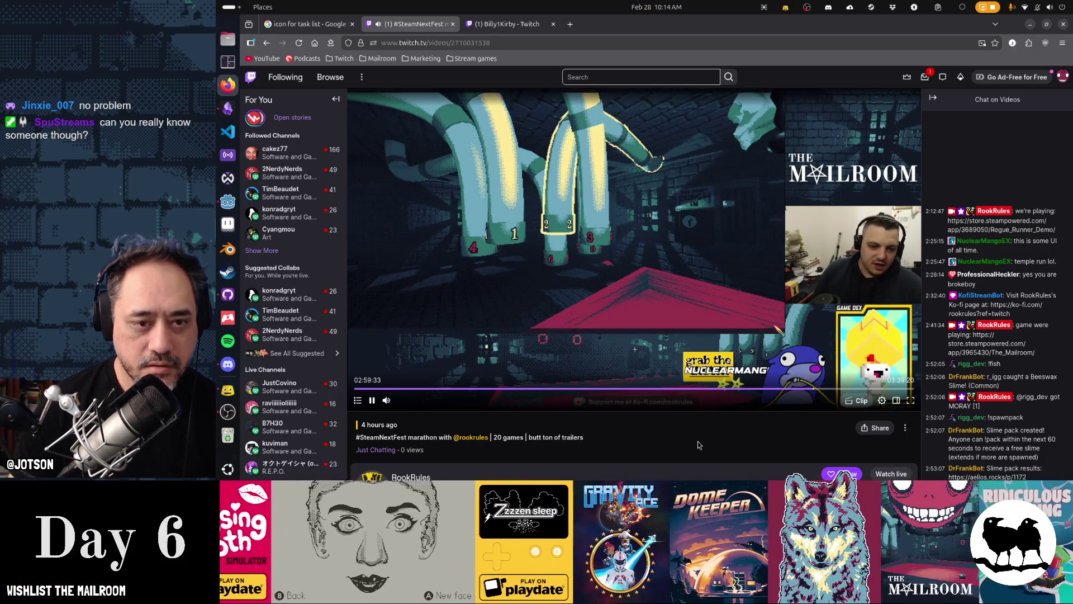
left_click(628, 238)
left_click(628, 238)
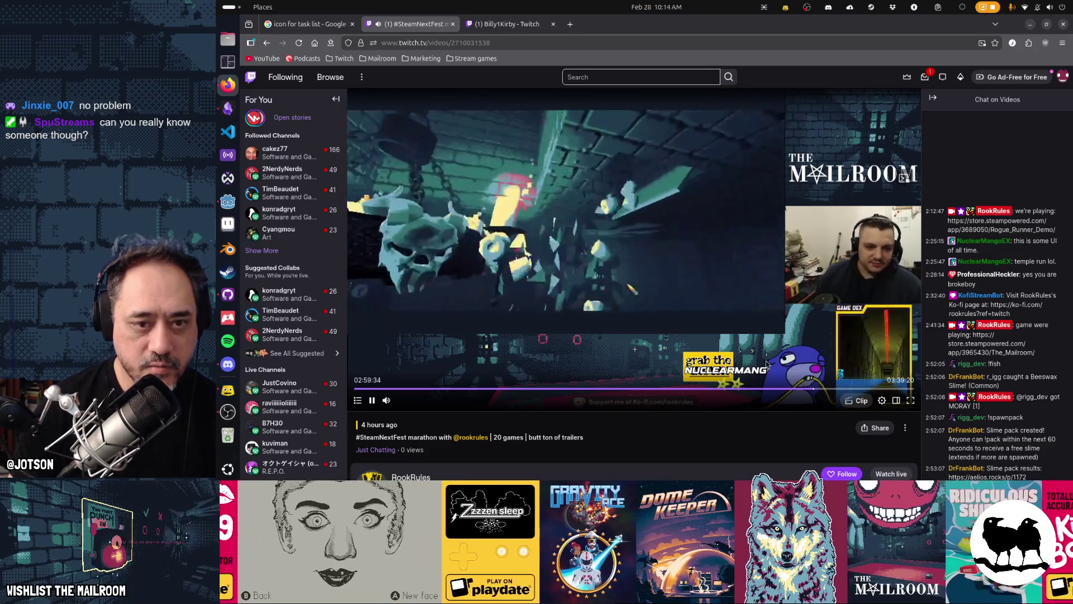
left_click(628, 238)
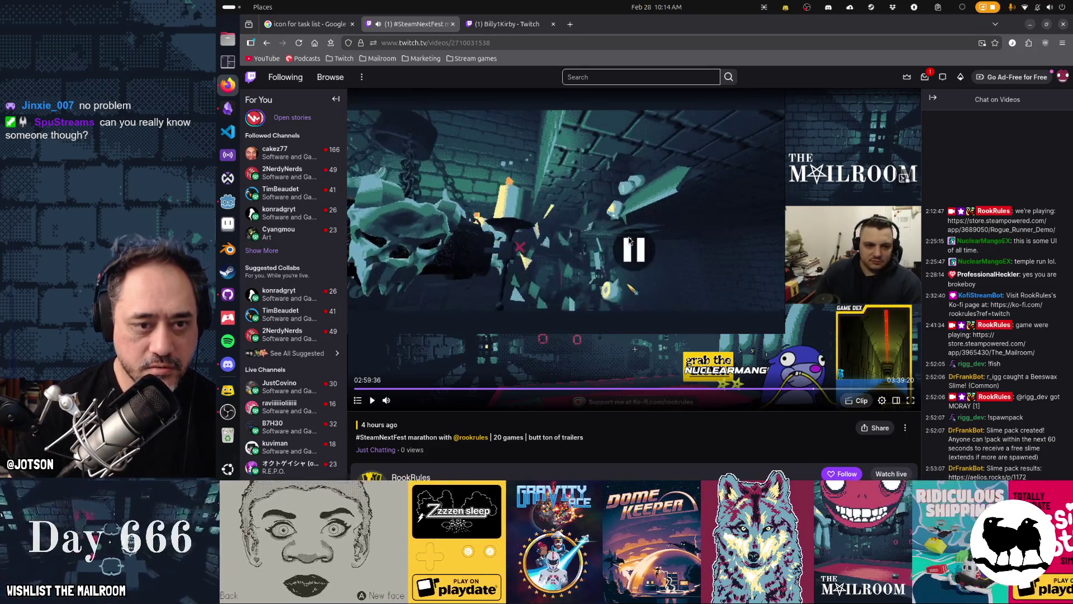
left_click(629, 238)
left_click(592, 260)
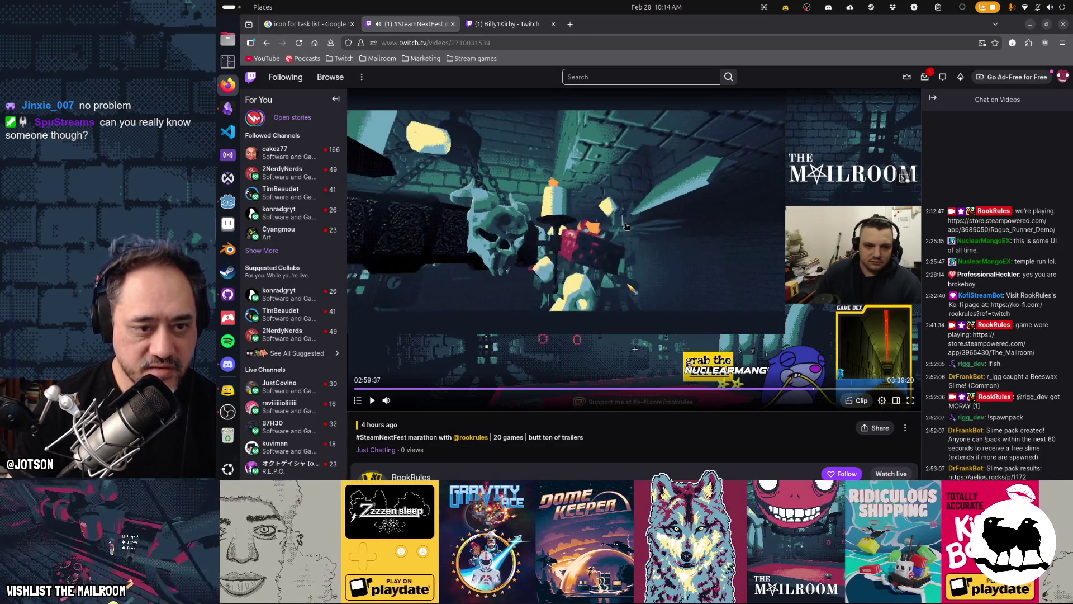
Play the VOD in short bursts past 2:59:38 and let it run to 2:59:53.
left_click(570, 257)
left_click(547, 313)
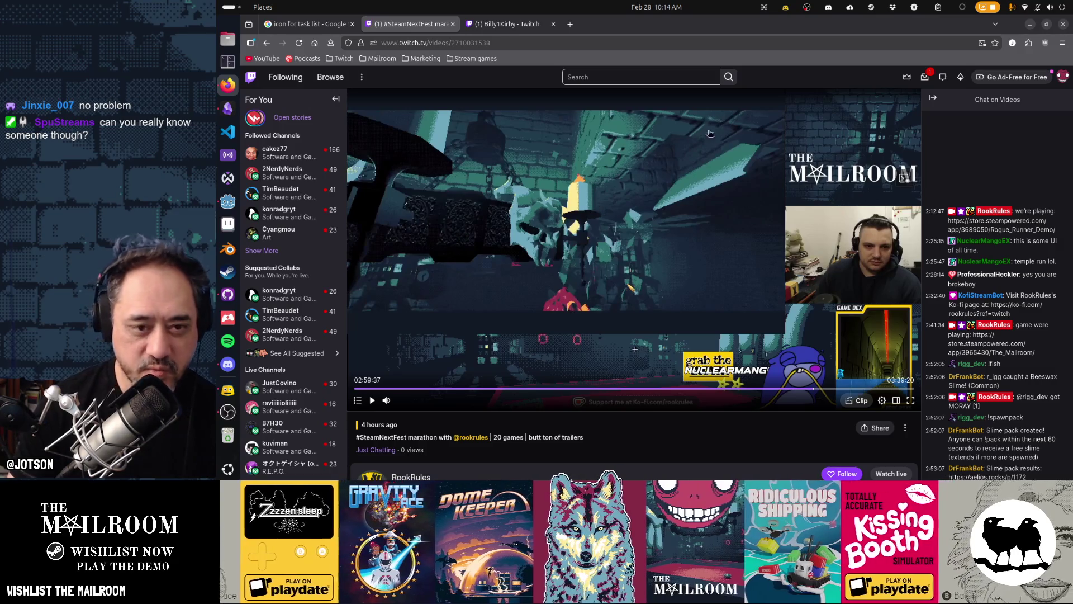
left_click(603, 279)
left_click(671, 295)
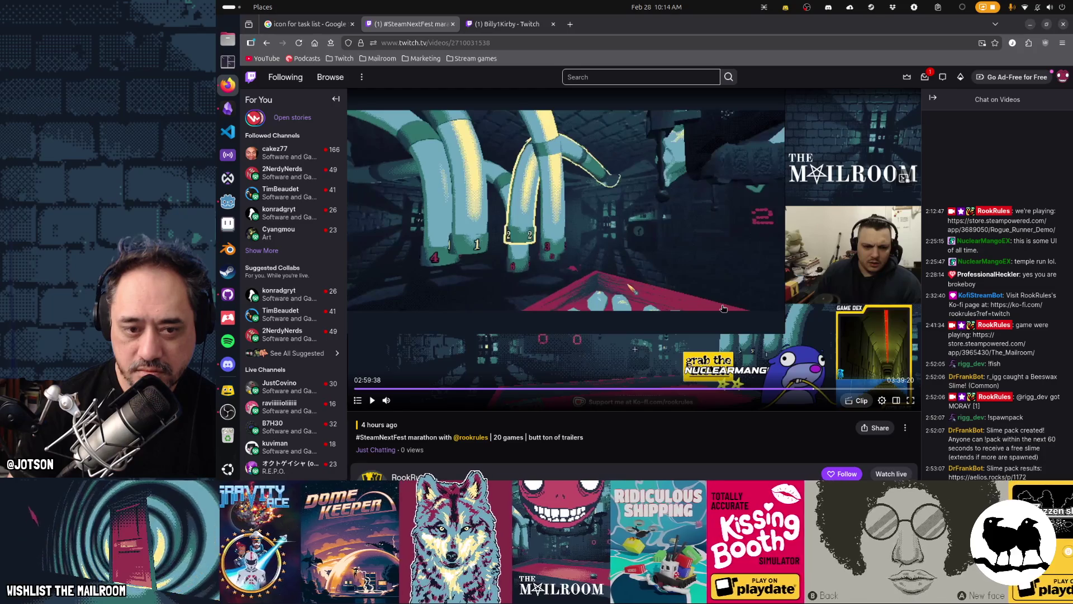
left_click(723, 309)
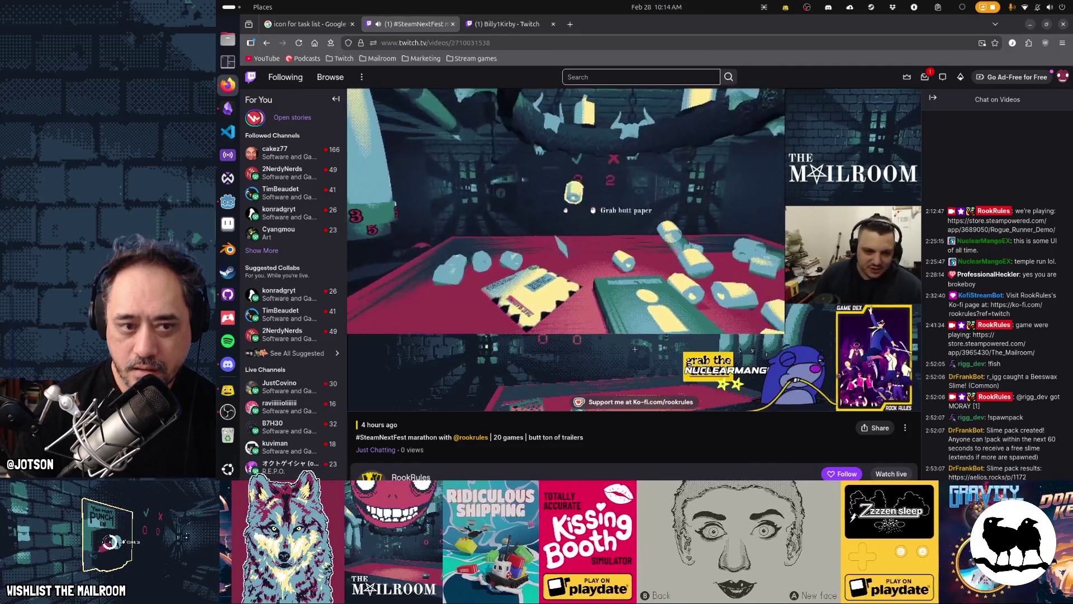
mouse_move(721, 304)
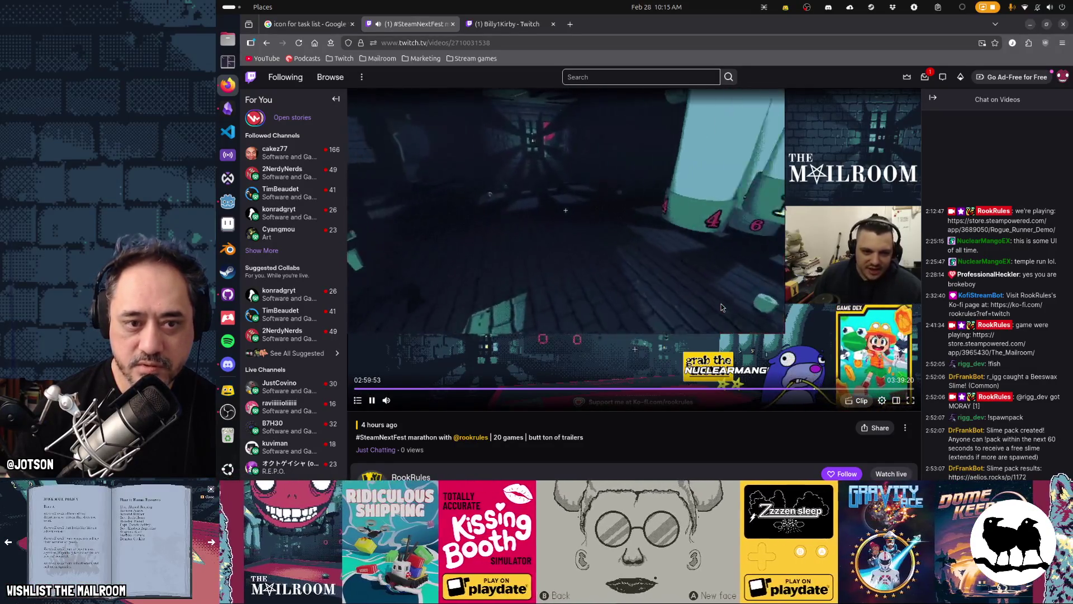
Toggle the VOD between pause and play around 2:59:54, watching up to the Grab prompt.
left_click(739, 303)
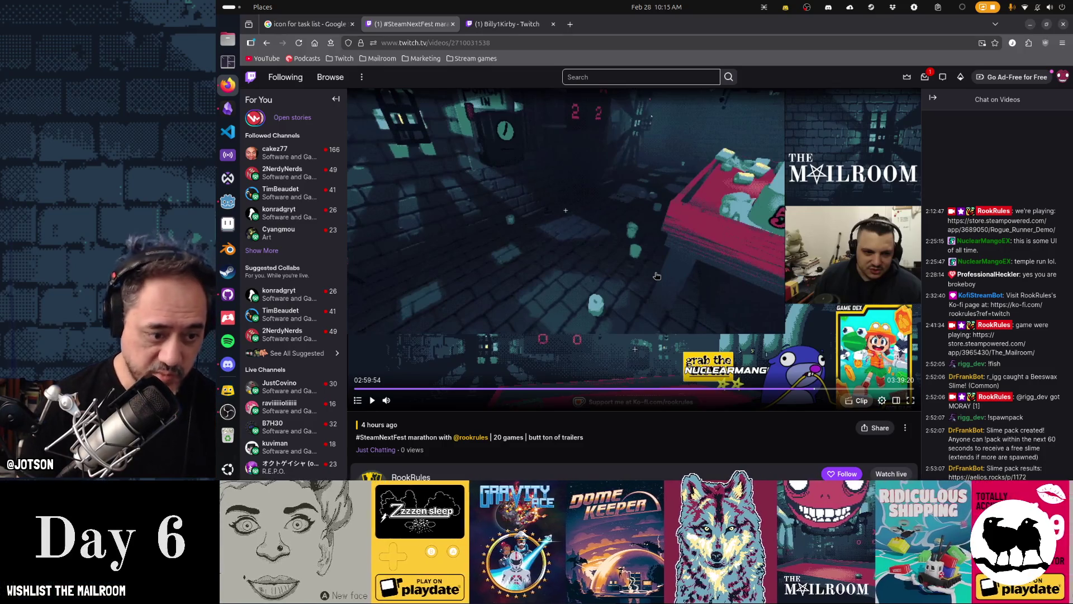
left_click(657, 276)
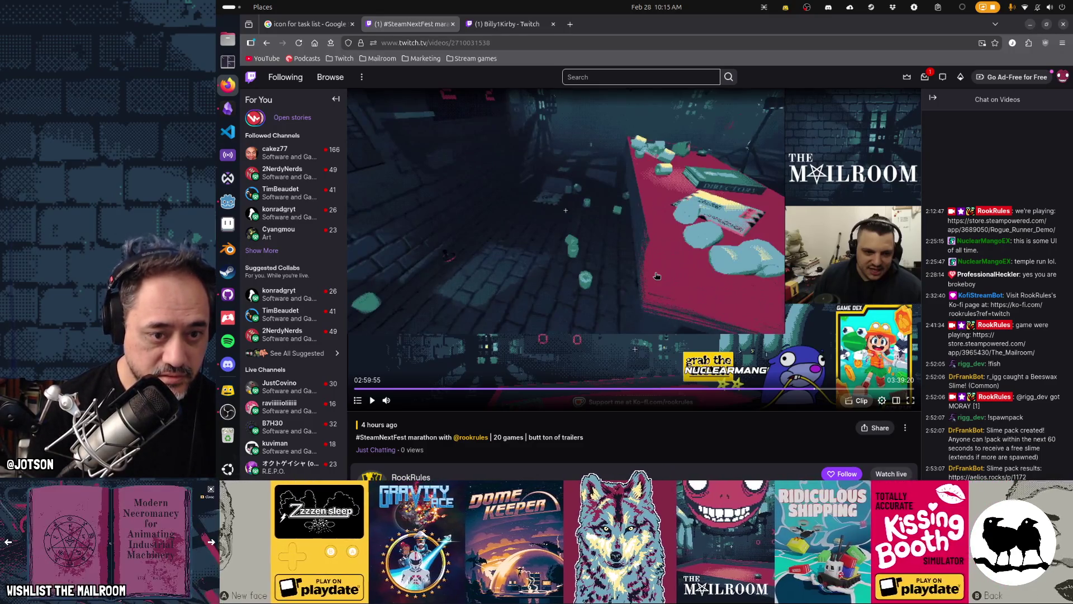
left_click(657, 276)
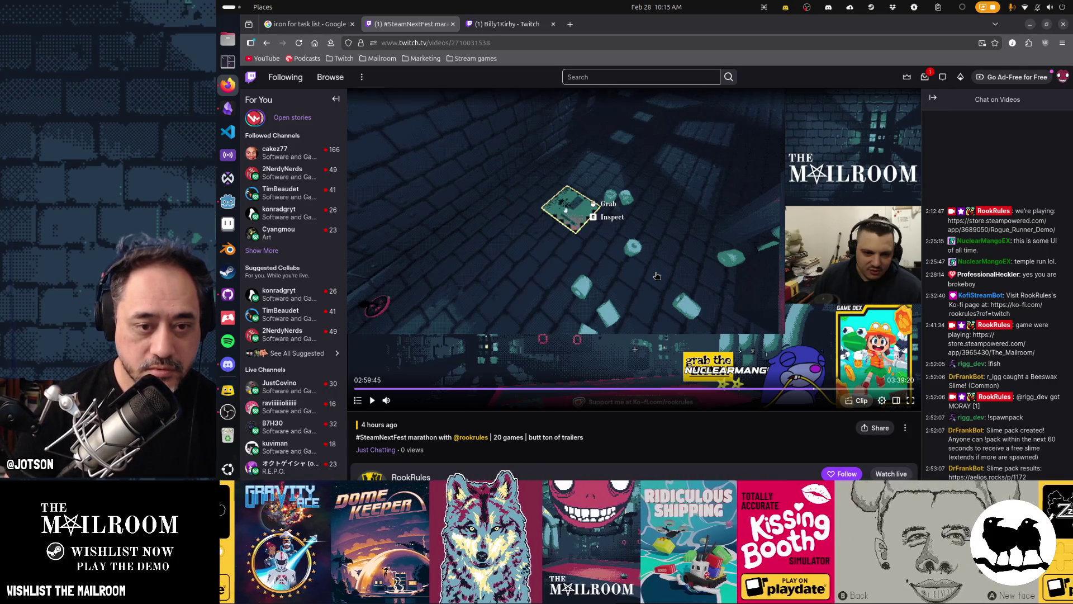
left_click(657, 276)
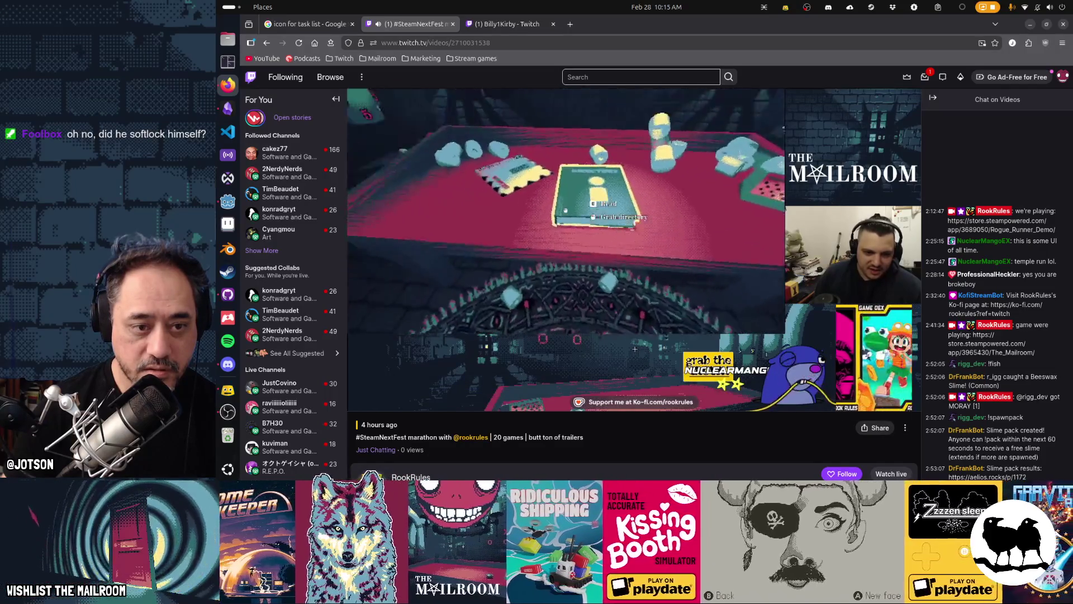
left_click(657, 276)
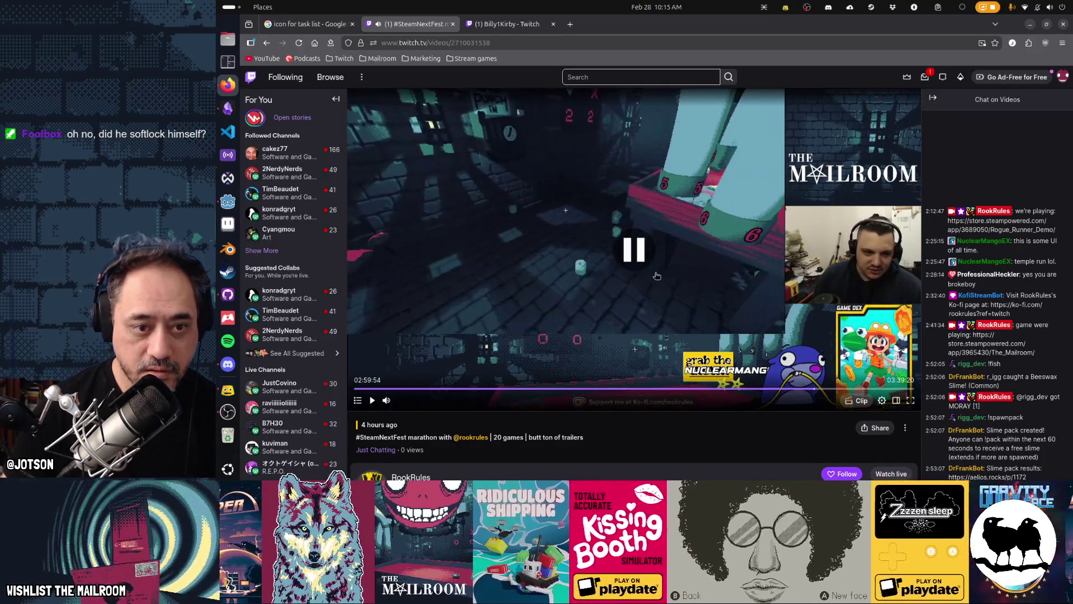
left_click(657, 276)
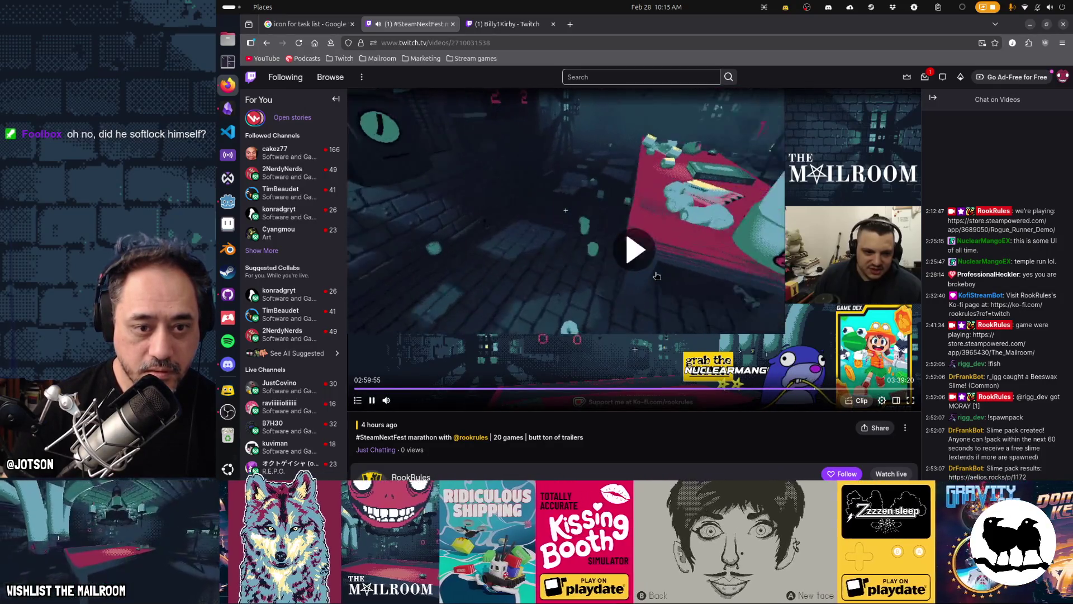
left_click(657, 275)
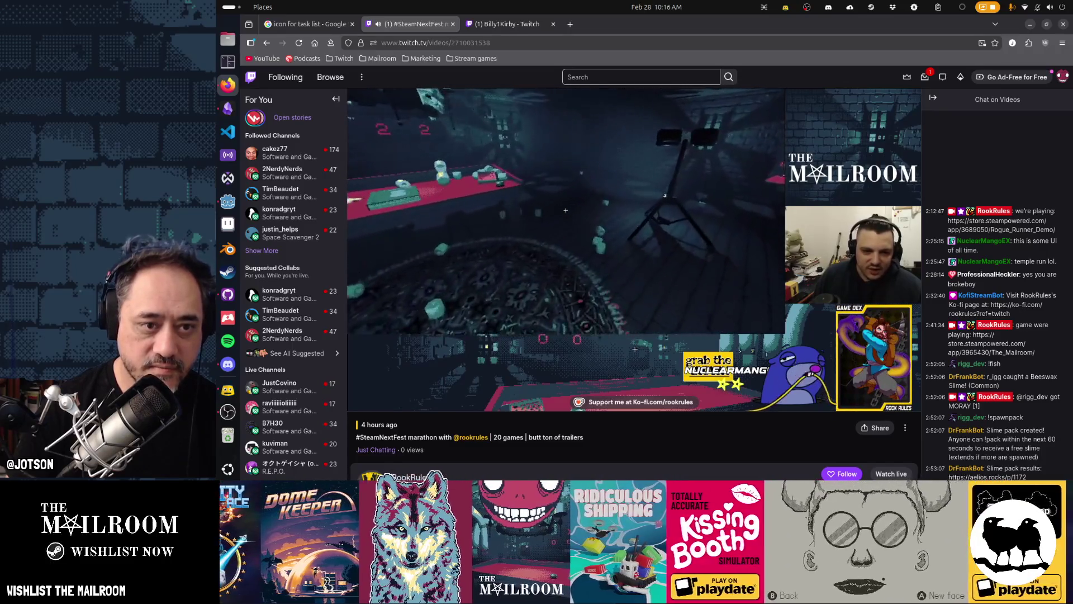
Pause at 3:00:04, then play one-second bits through the dark room until 3:00:08.
left_click(578, 160)
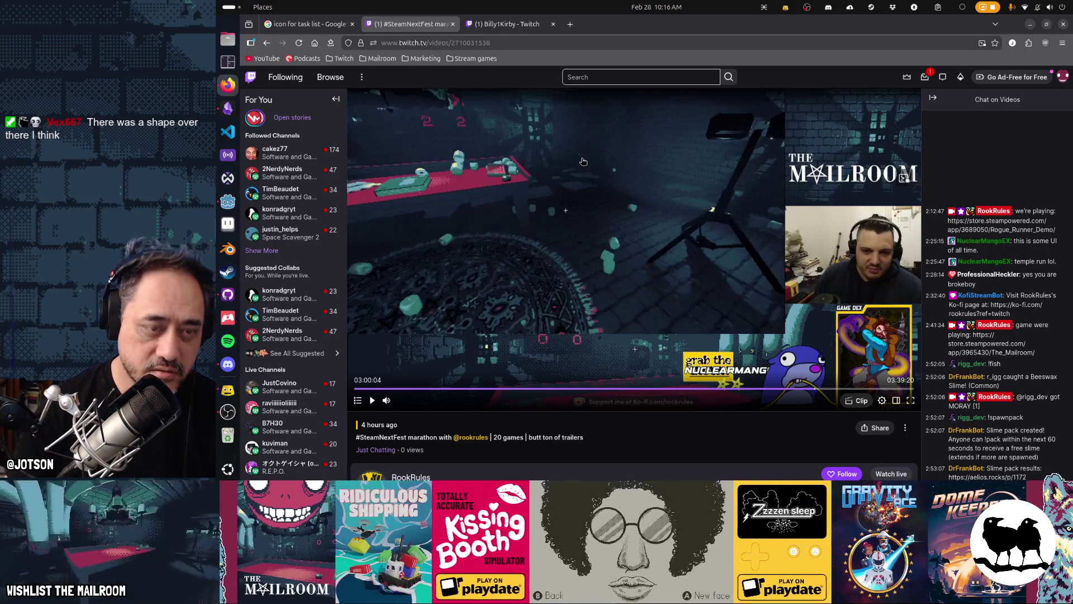
left_click(583, 161)
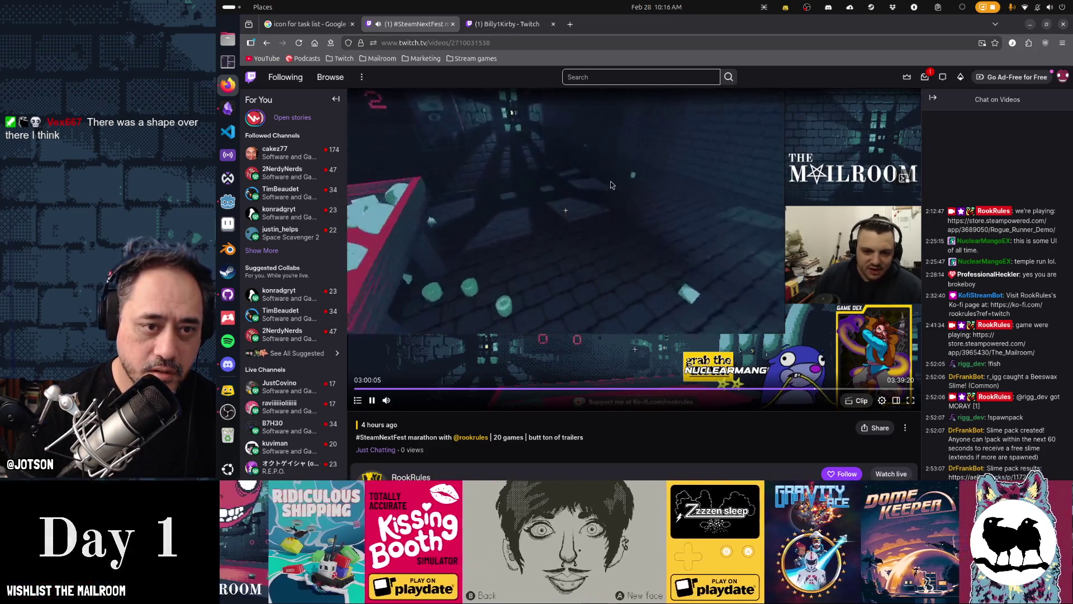
left_click(609, 180)
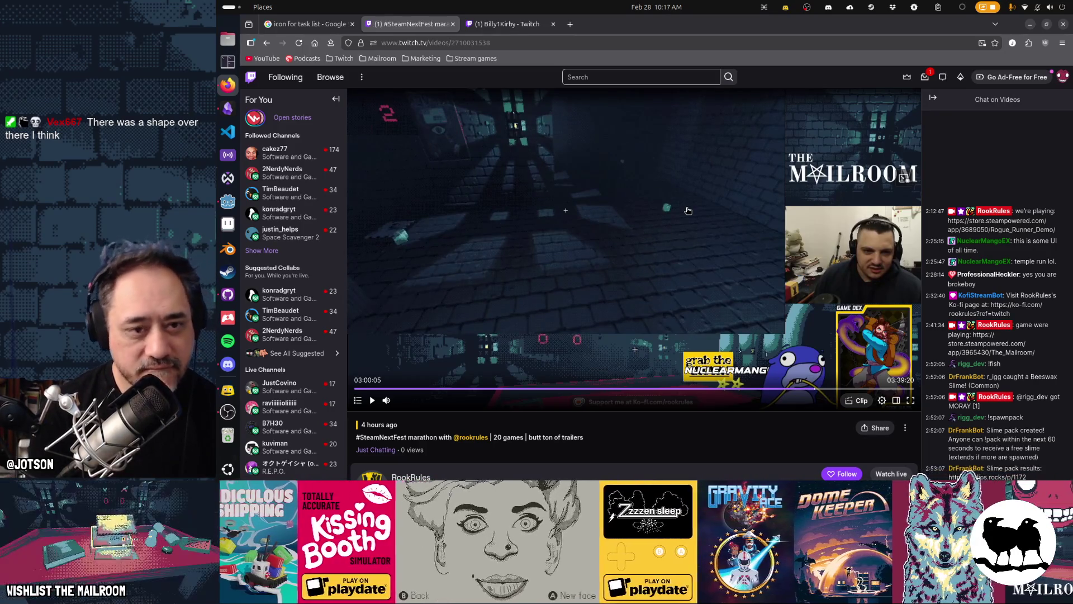
left_click(688, 210)
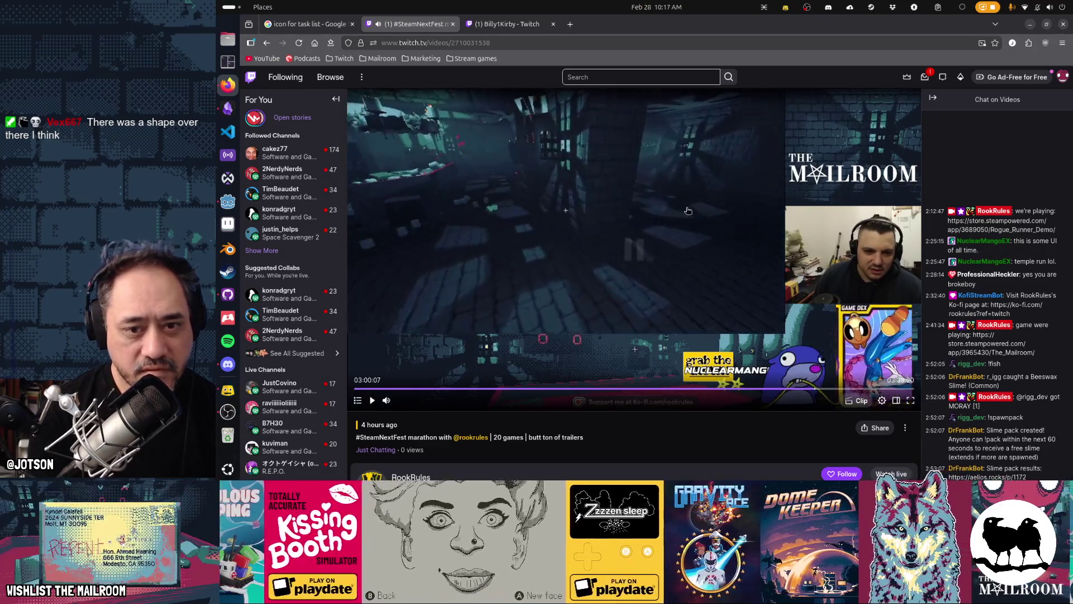
left_click(688, 210)
left_click(688, 211)
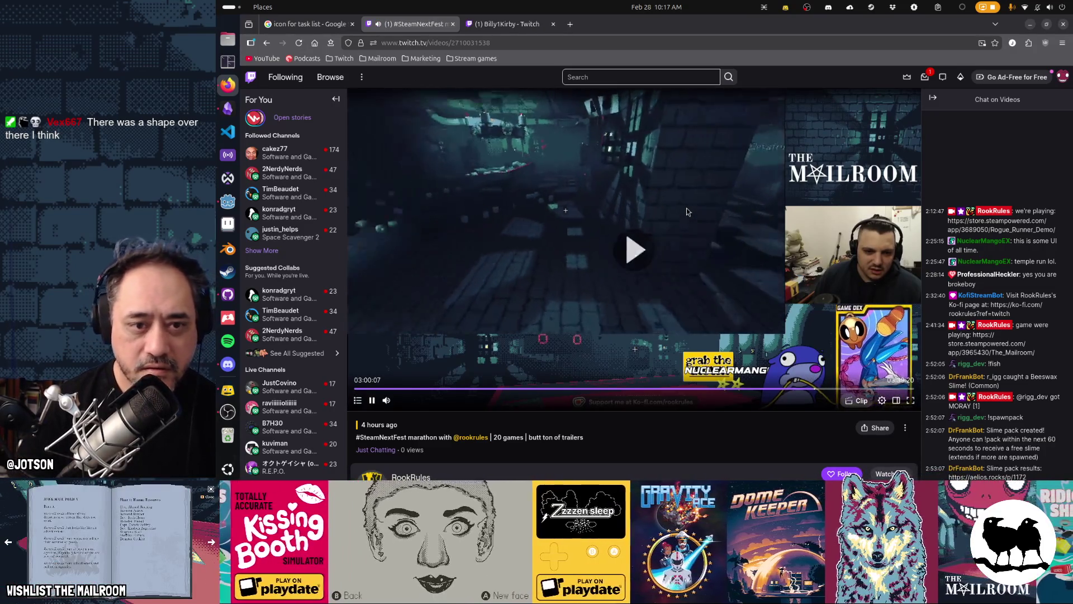
left_click(688, 211)
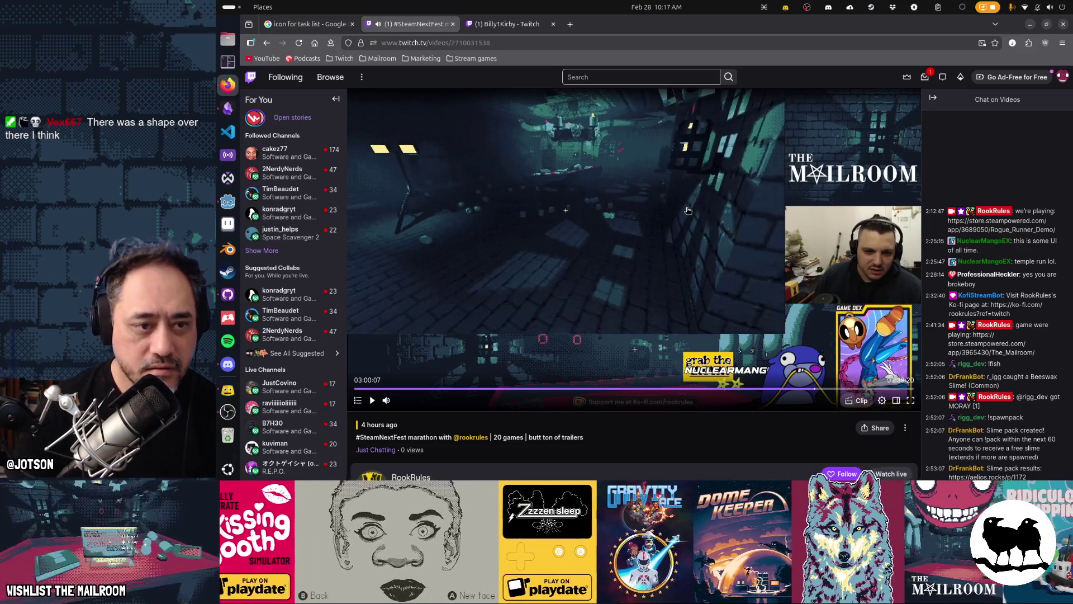
left_click(582, 201)
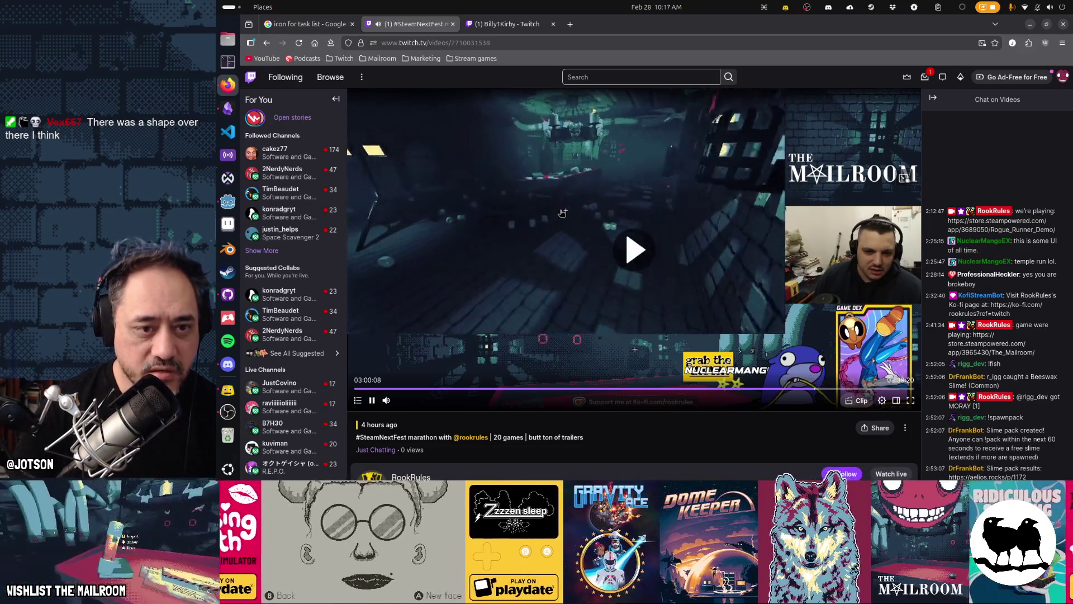
left_click(584, 247)
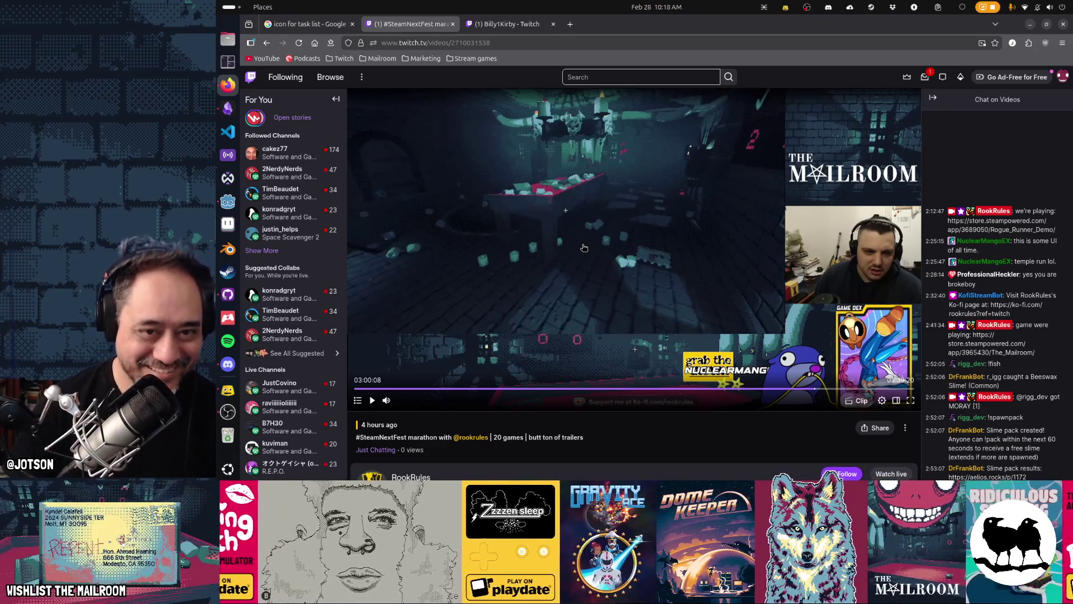
left_click(585, 248)
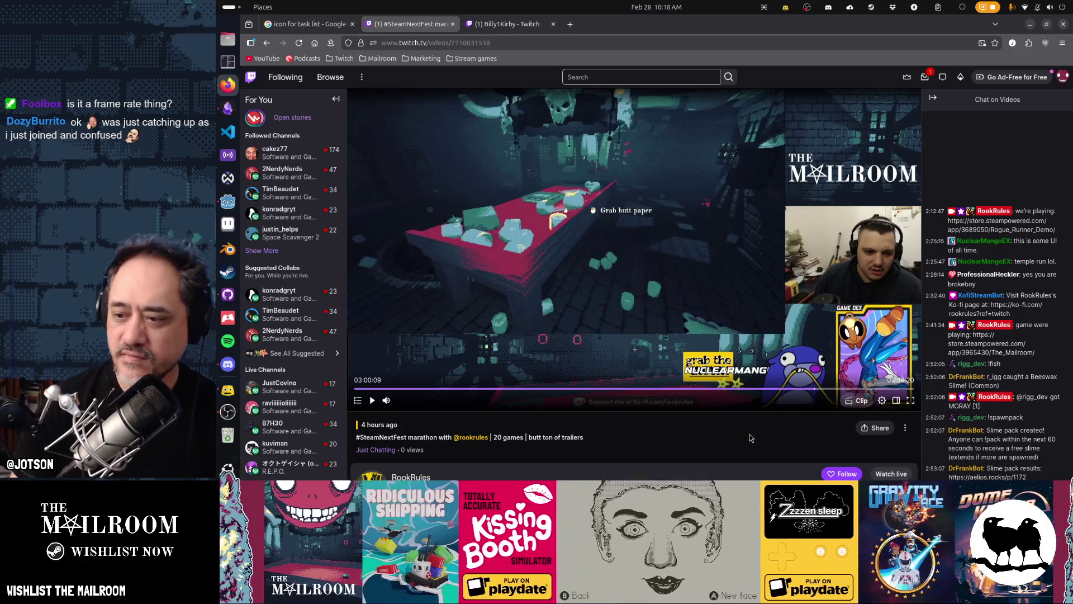
Resume the VOD and let it play to the first-class envelope close-up.
key("space")
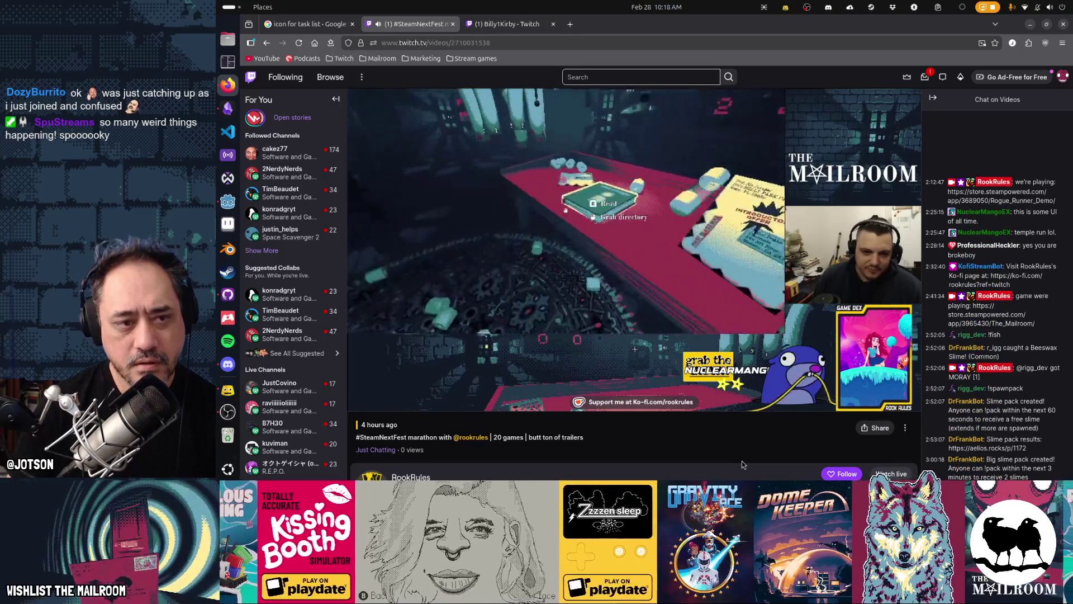
mouse_move(664, 377)
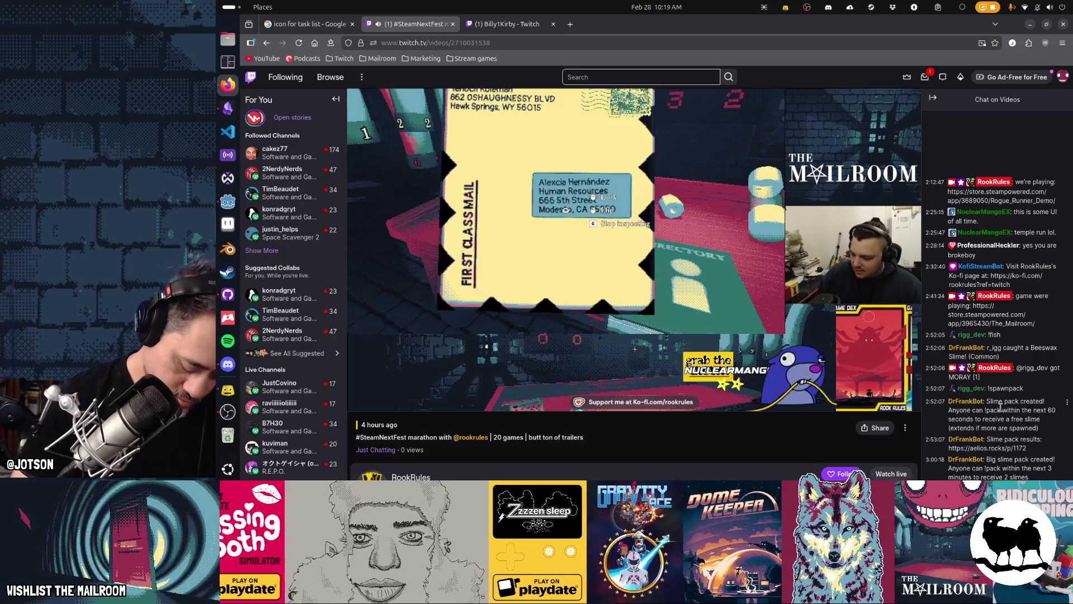
Pause the VOD at 3:01:18 and rewind in ten-second jumps to the open book scene.
key("space")
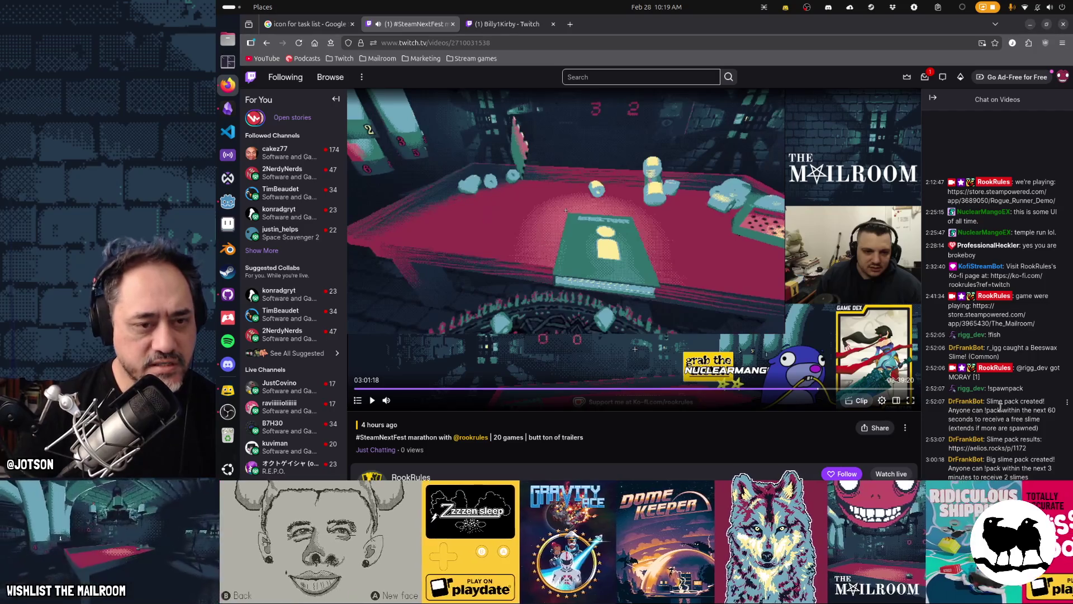
key("Left")
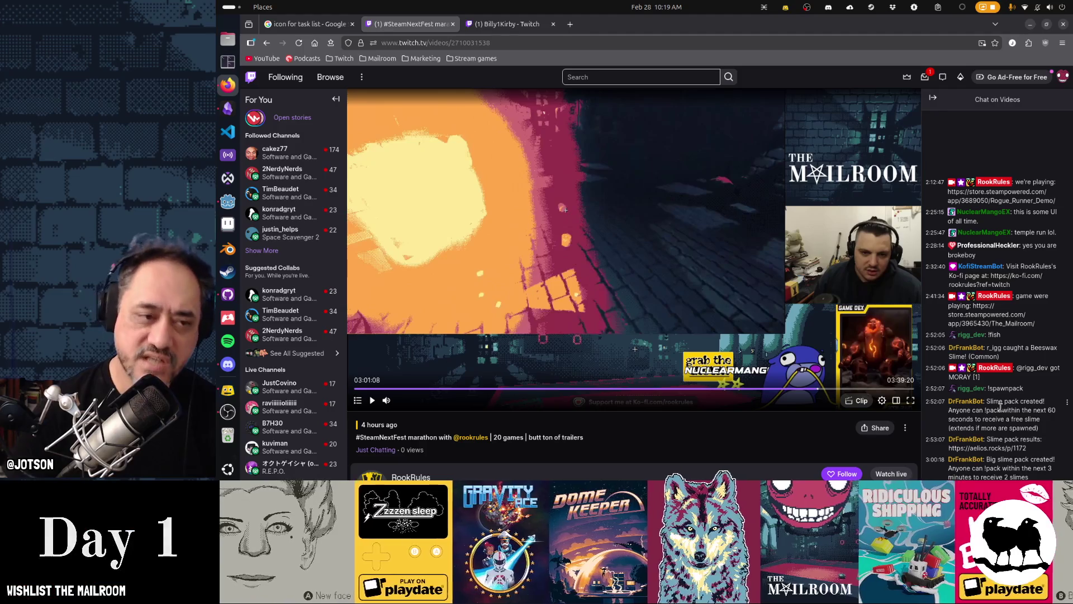
key("Left")
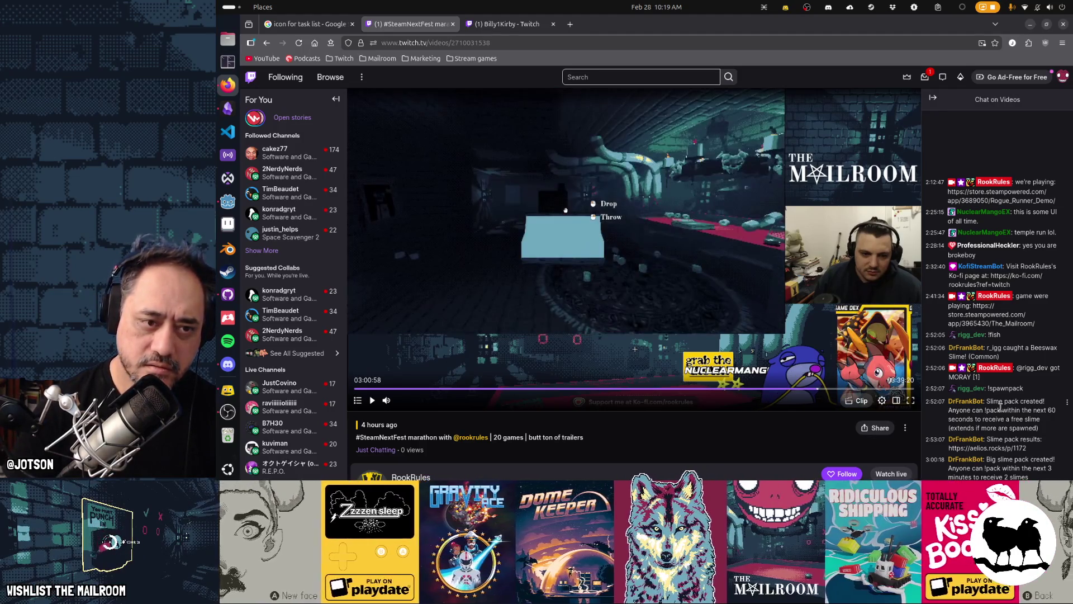
key("space")
key("Left")
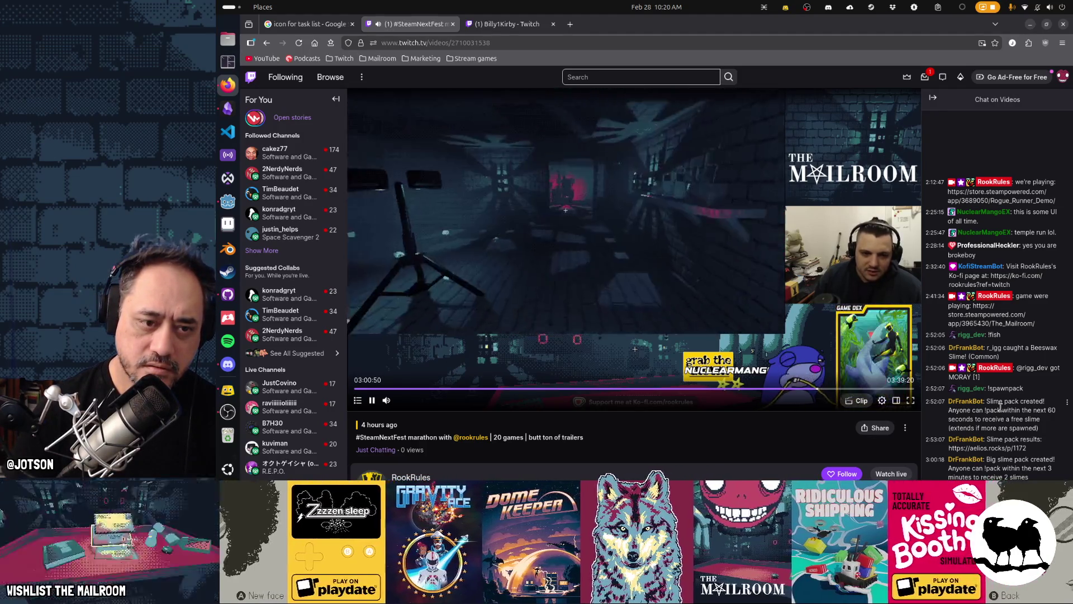
key("Left")
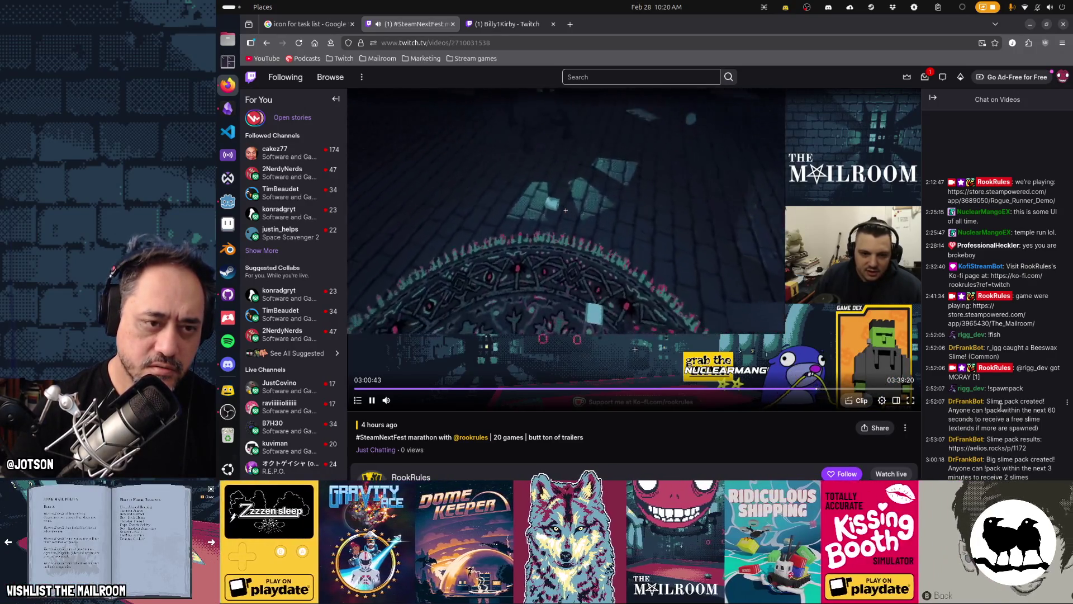
key("Left")
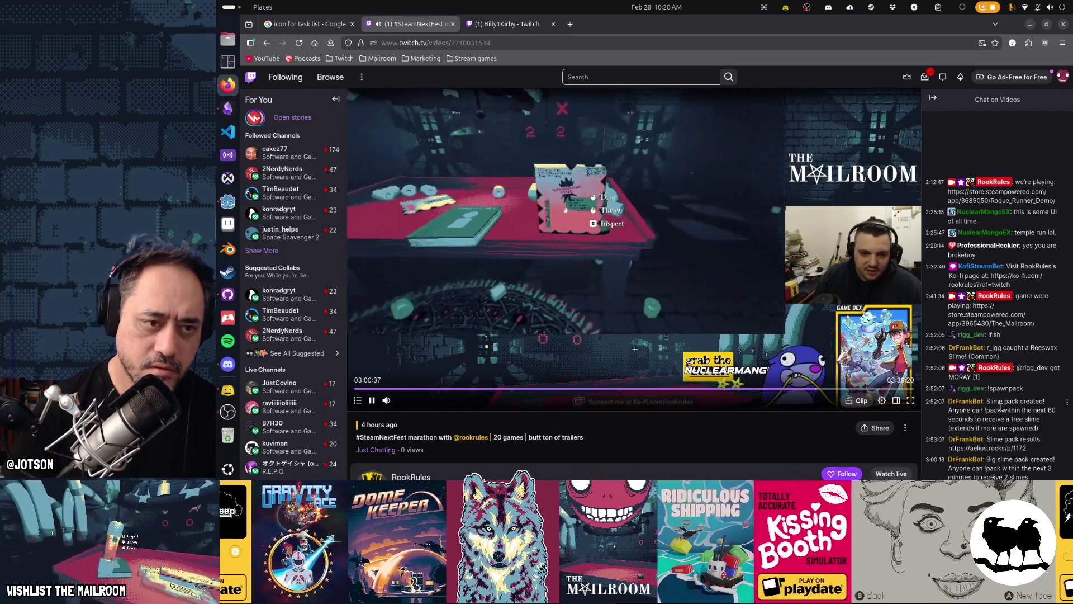
key("Left")
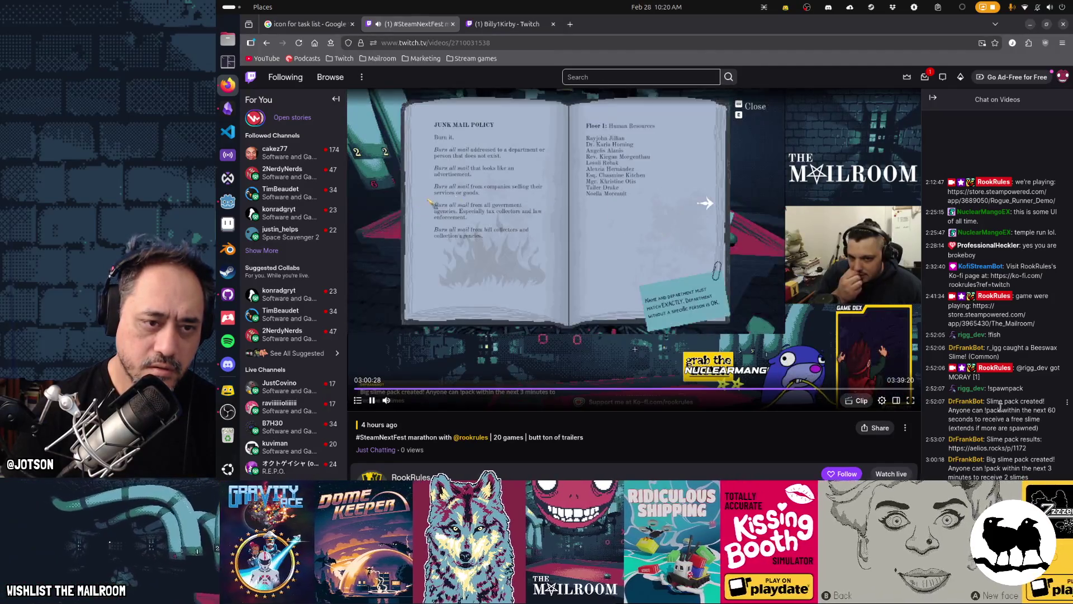
Pause on the junk-mail policy pages, rewind twenty seconds, then skip forward twenty seconds.
key("space")
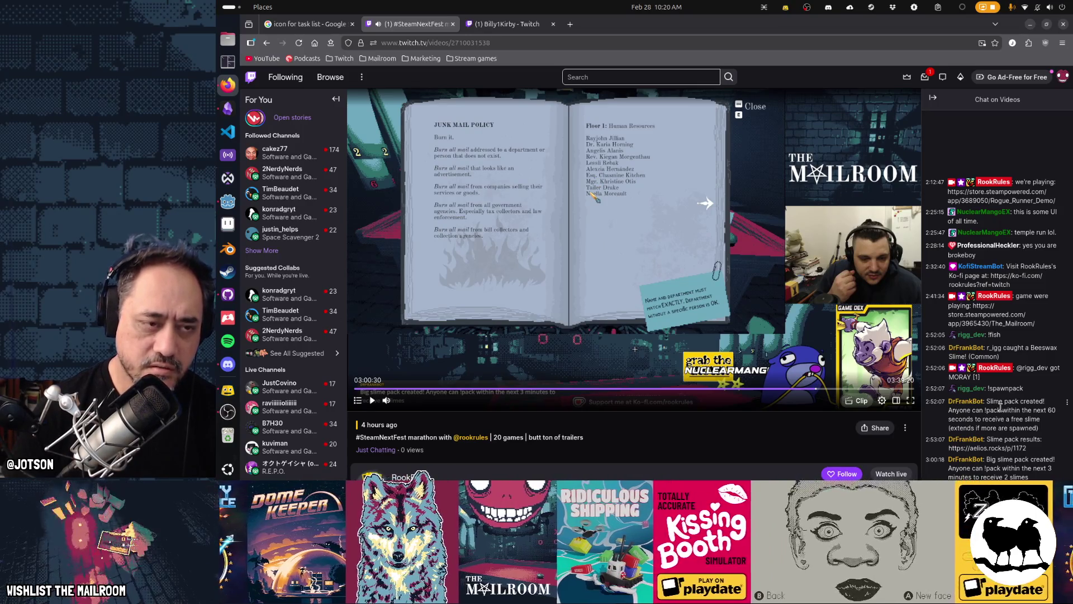
key("Left")
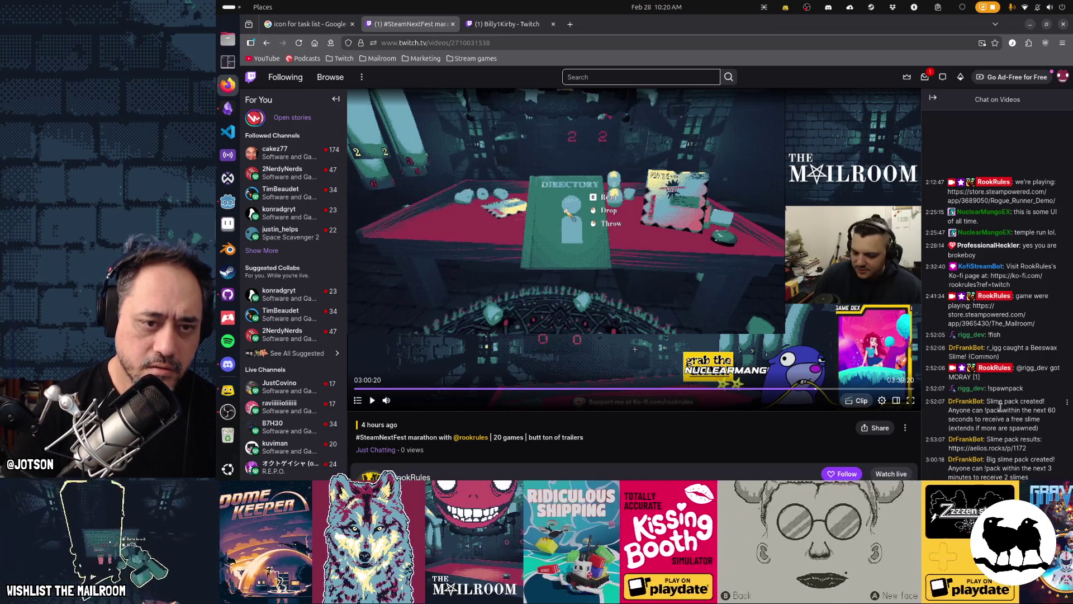
key("Left")
key("Left")
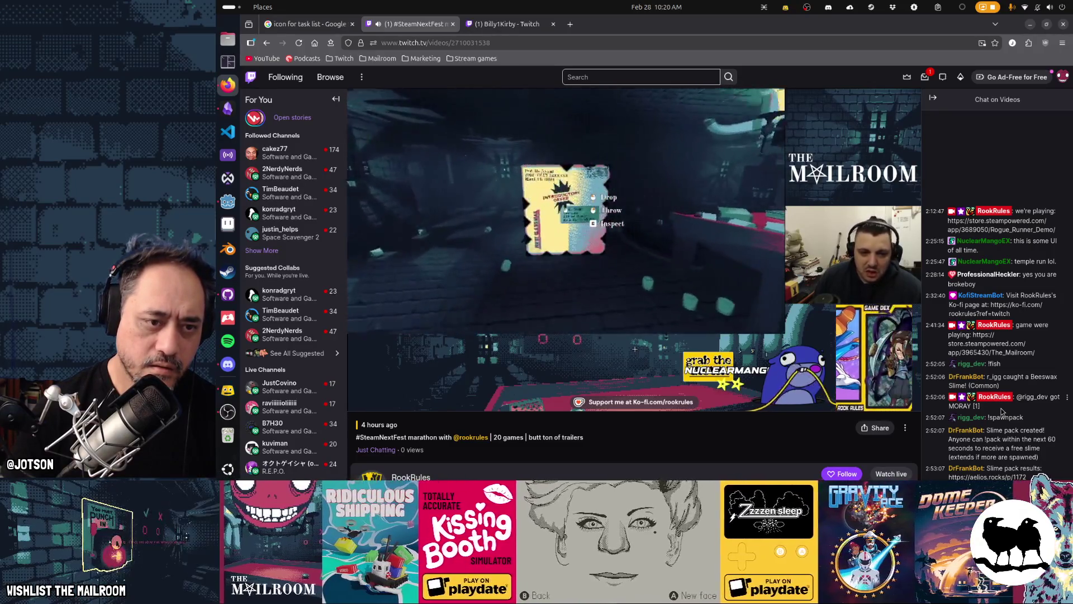
key("space")
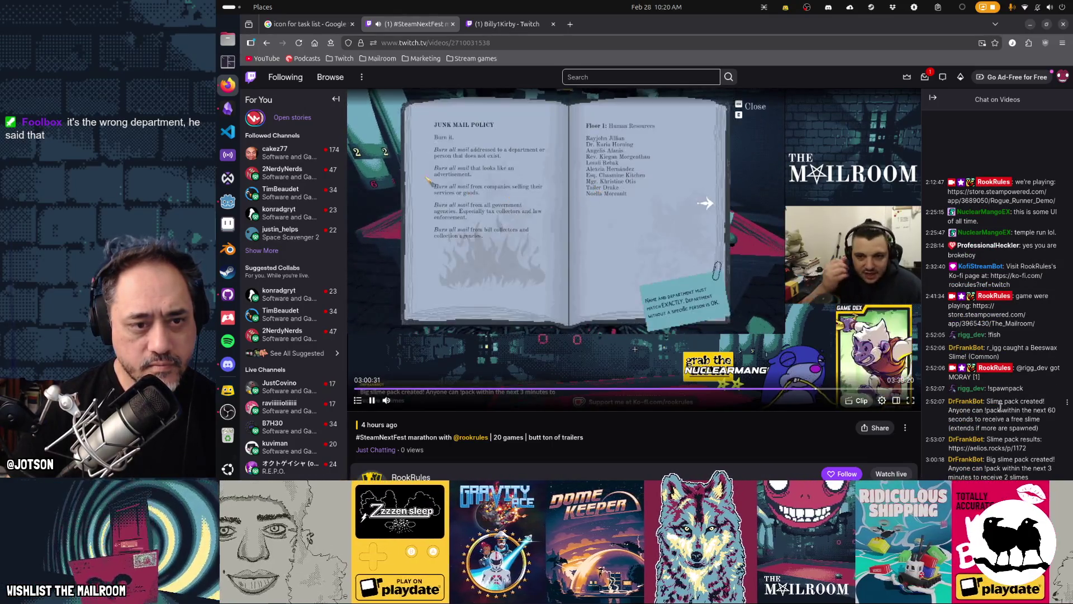
key("Right")
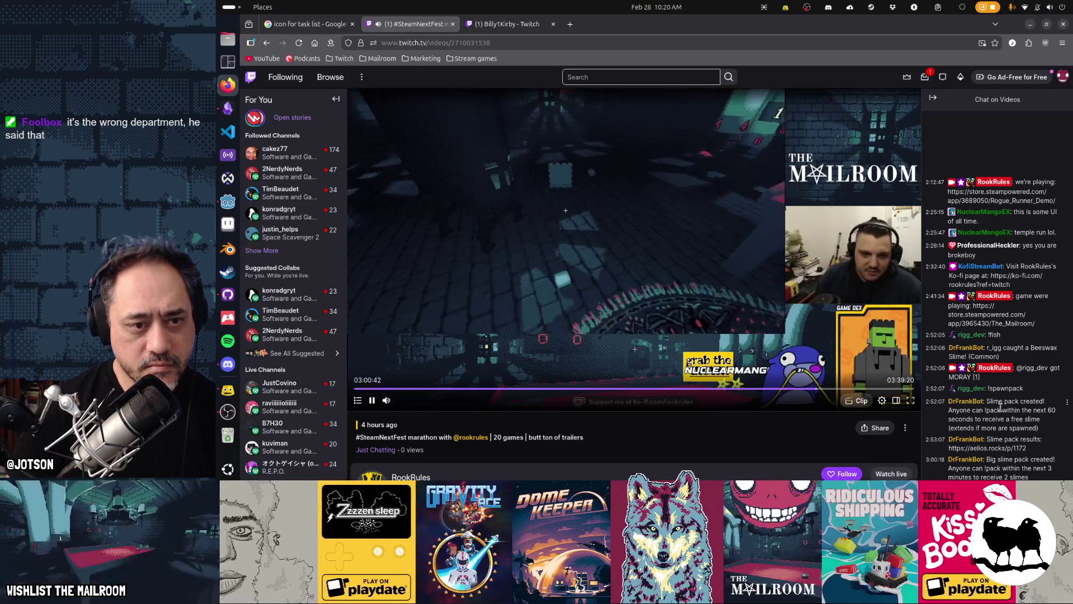
key("Right")
key("Right")
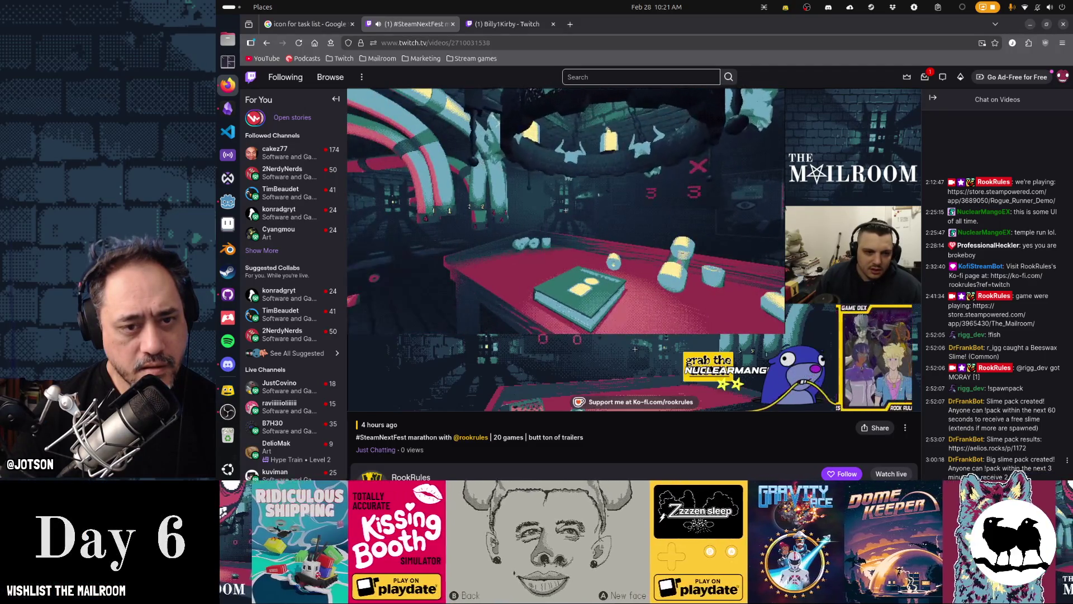
Pause at 03:01:36, rewind to the envelope close-up, and replay to the directory book.
key("space")
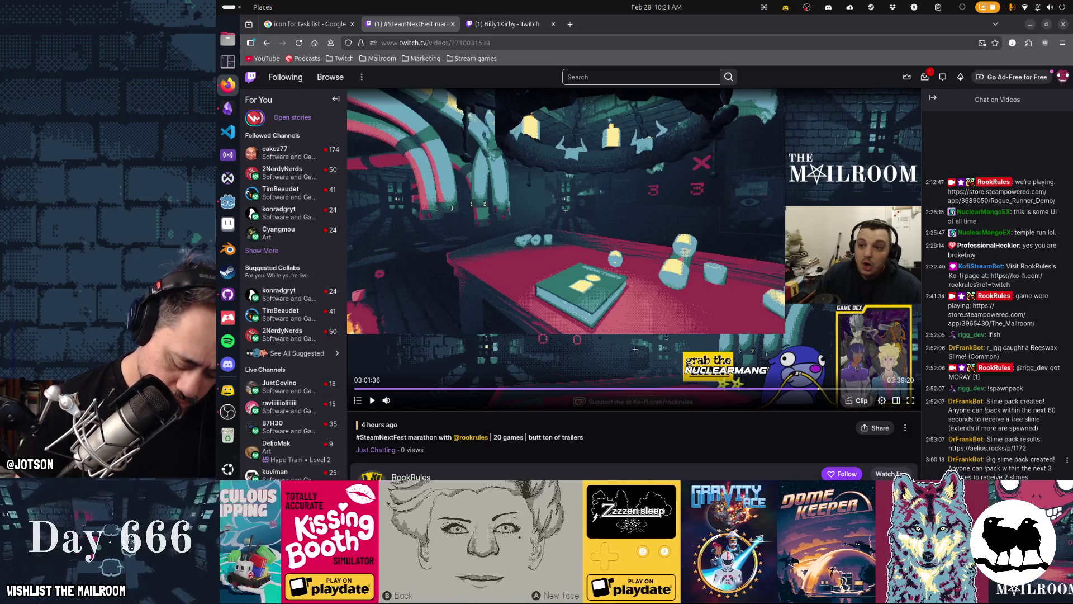
key("Left")
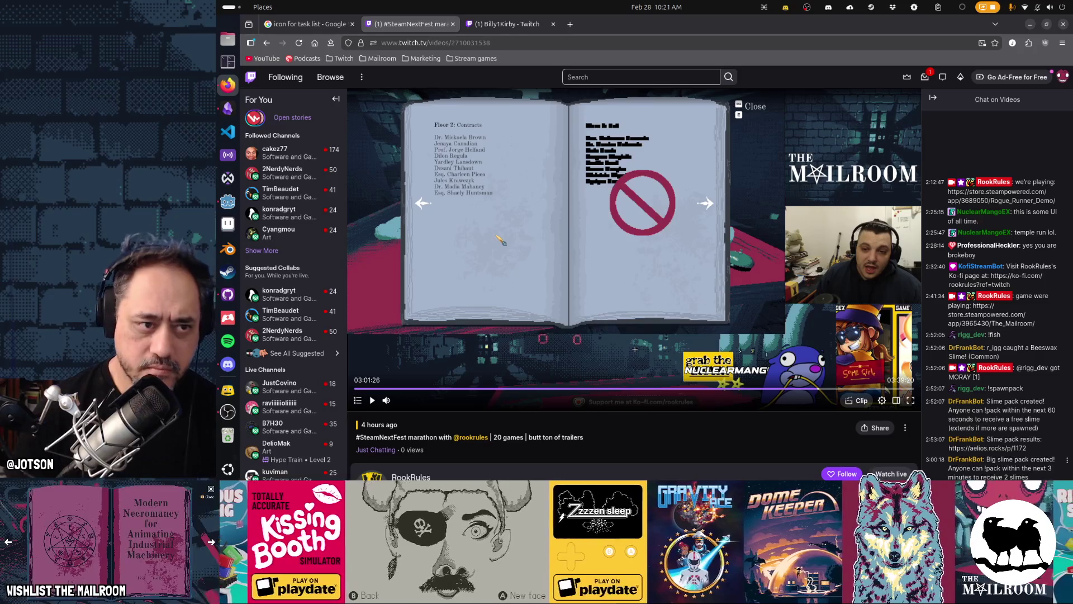
key("Left")
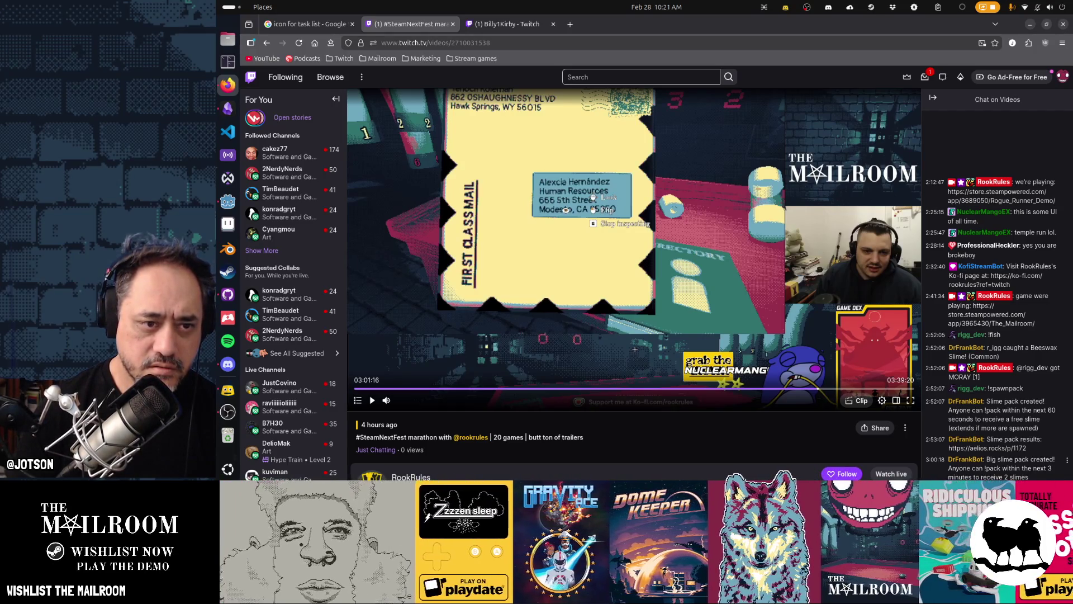
key("space")
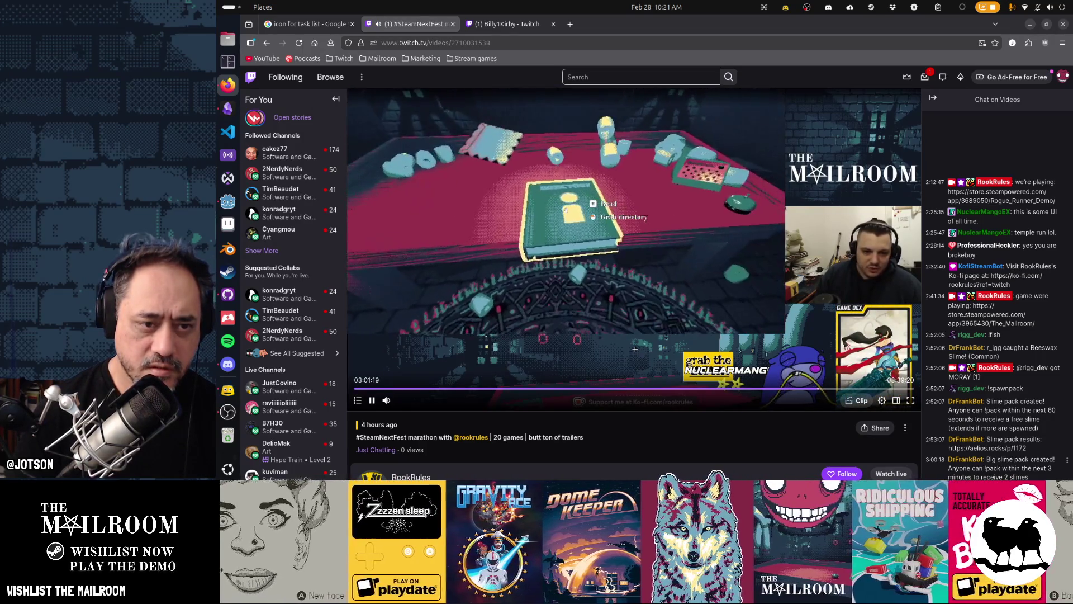
key("space")
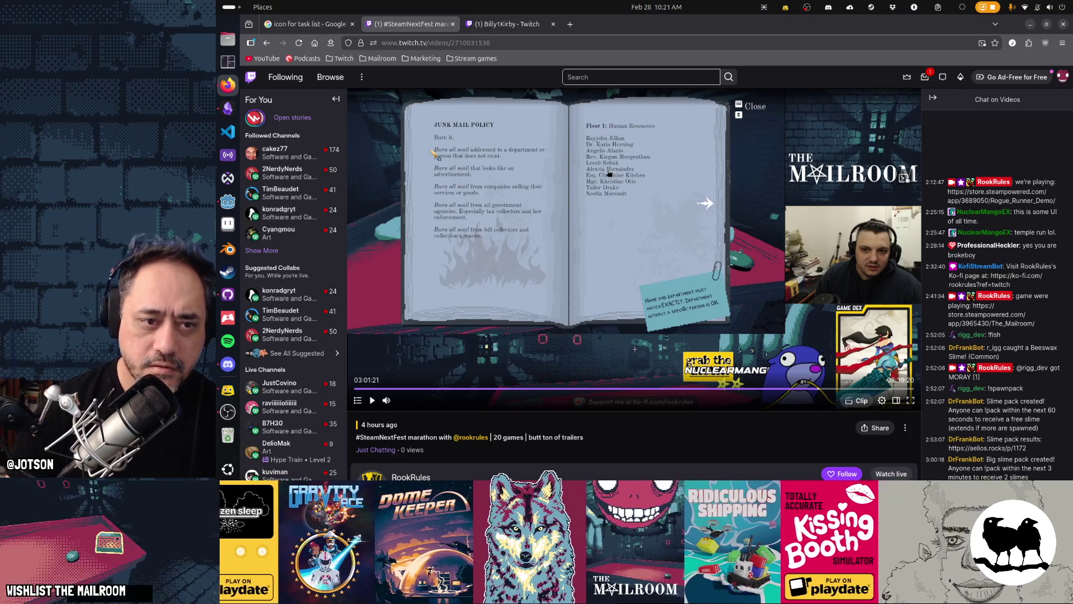
Play on to the character scene, pause at 03:01:50, and bring up the Godot editor.
left_click(658, 242)
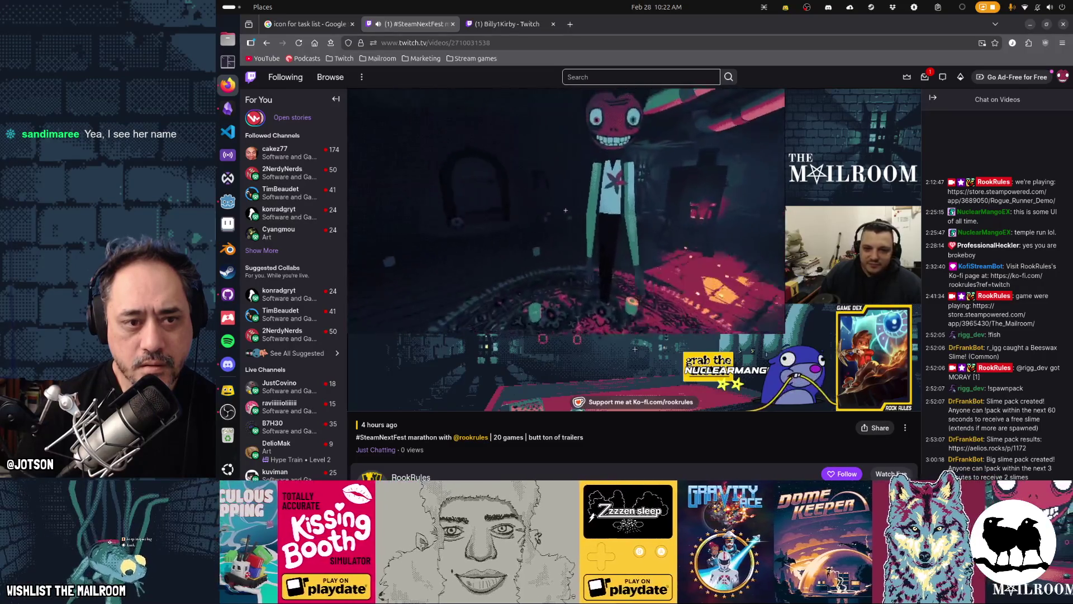
left_click(653, 270)
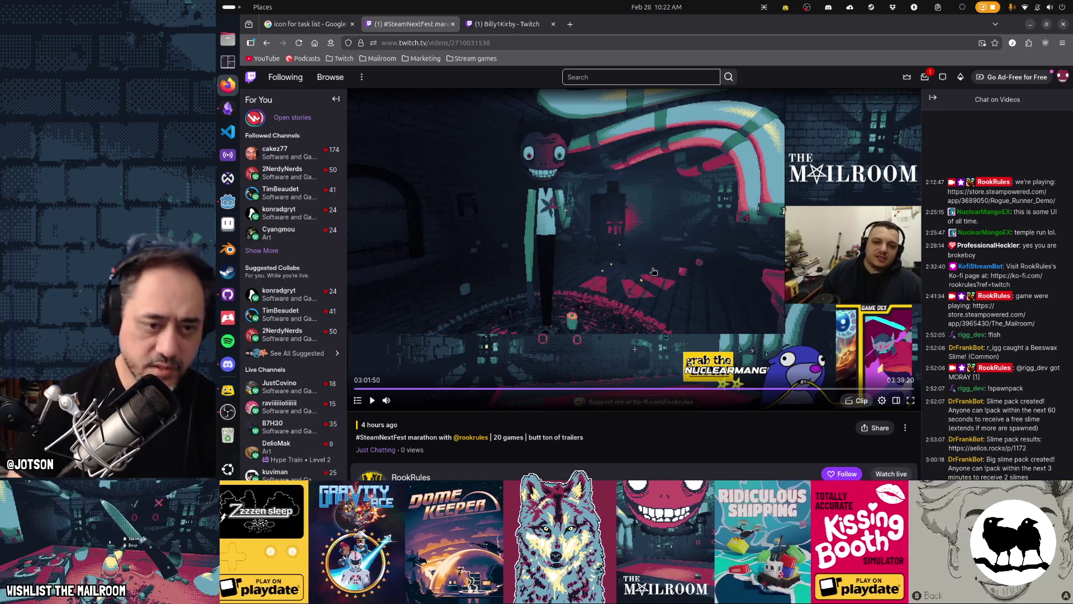
left_click(234, 209)
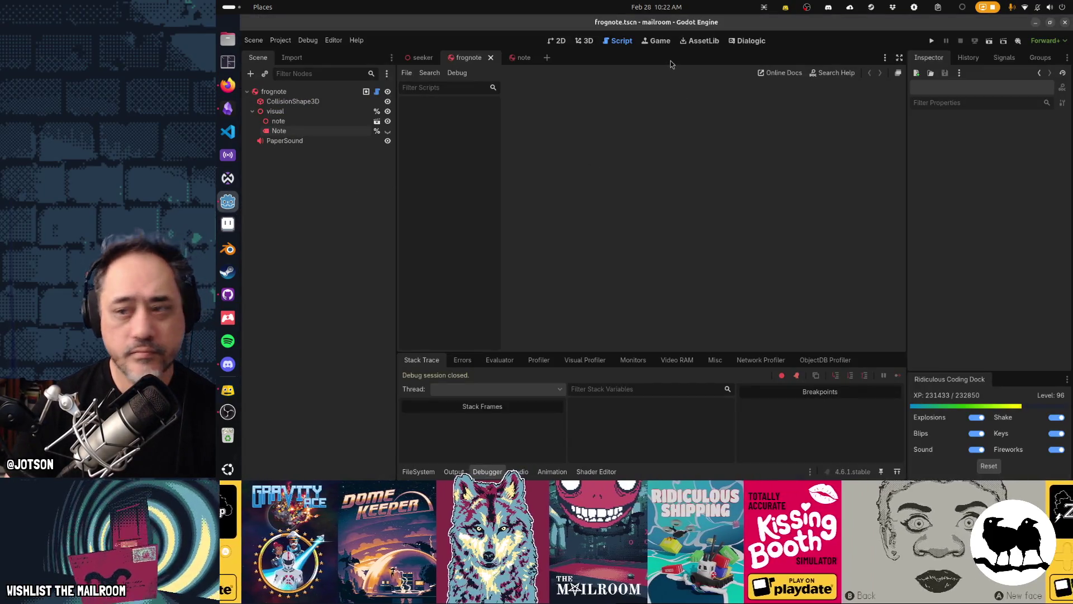
Run the mailroom project in the editor with F5.
key("F5")
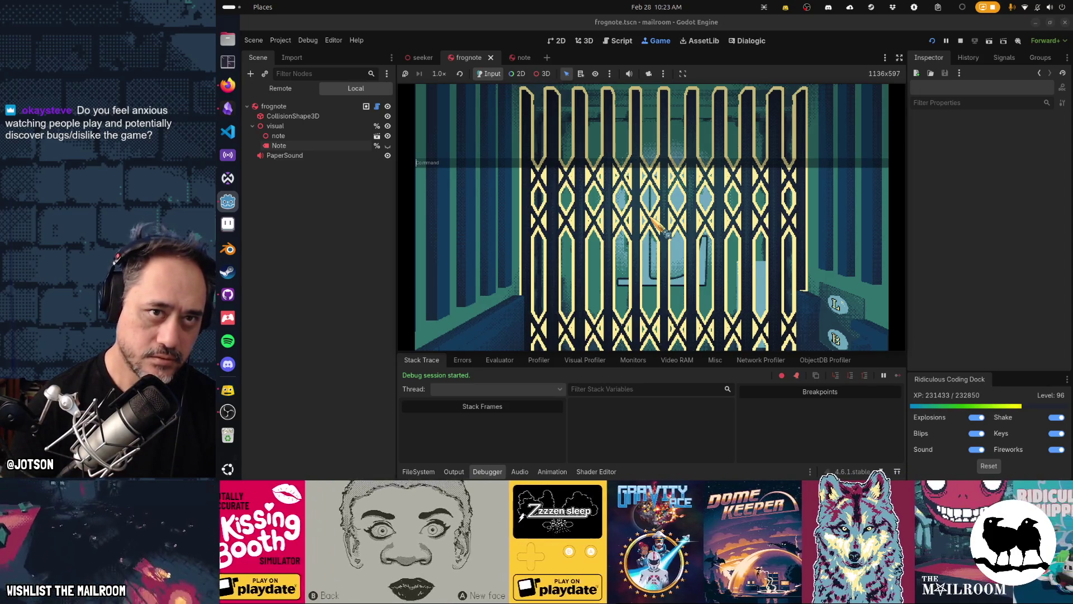
Use console commands to move the player to the table and spawn a canister.
type("ip")
key("Return")
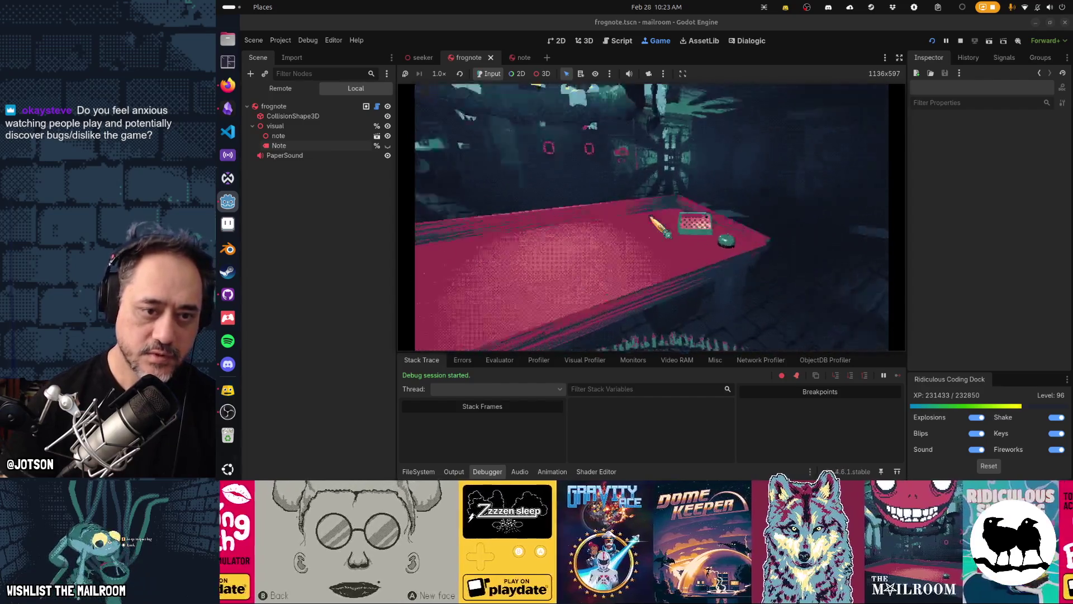
type("anister")
key("Return")
type("a")
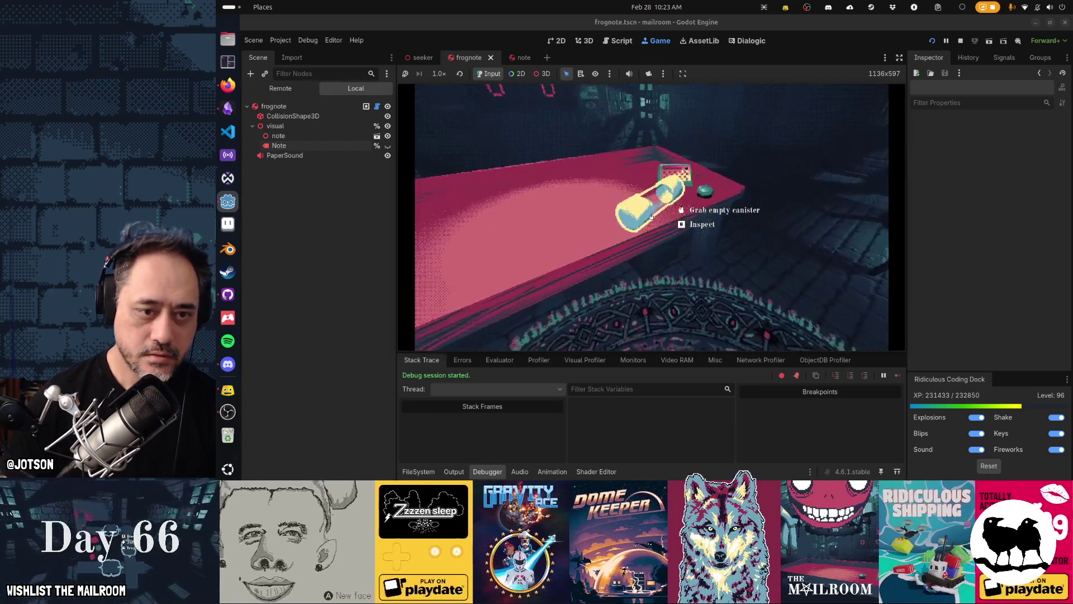
Pick up and drop the canister, dismiss the inspect tutorial, and start lighting the fire.
left_click(652, 217)
left_click(652, 217)
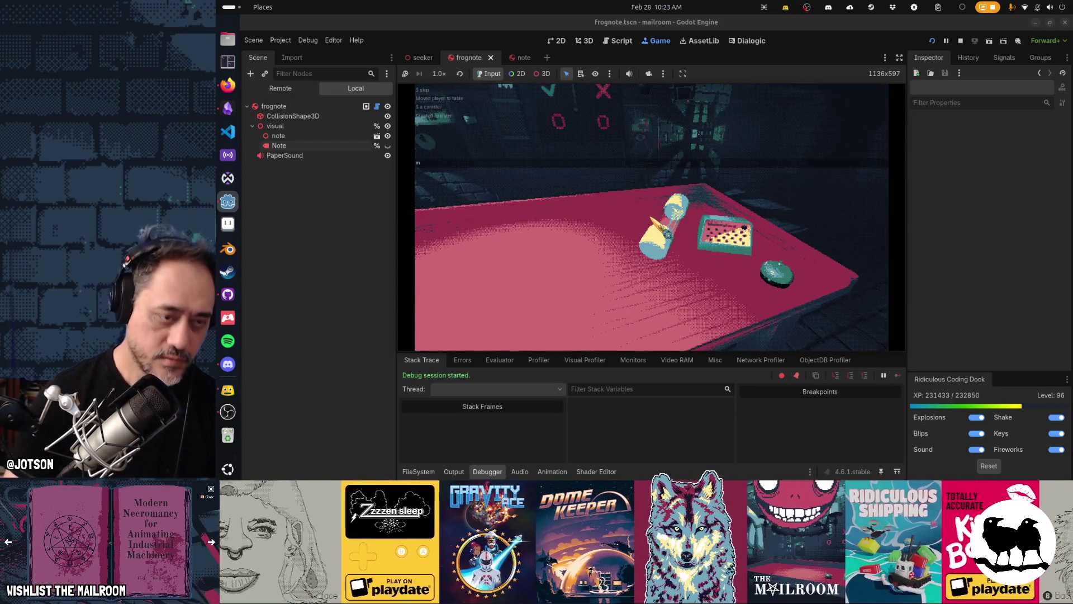
left_click(667, 234)
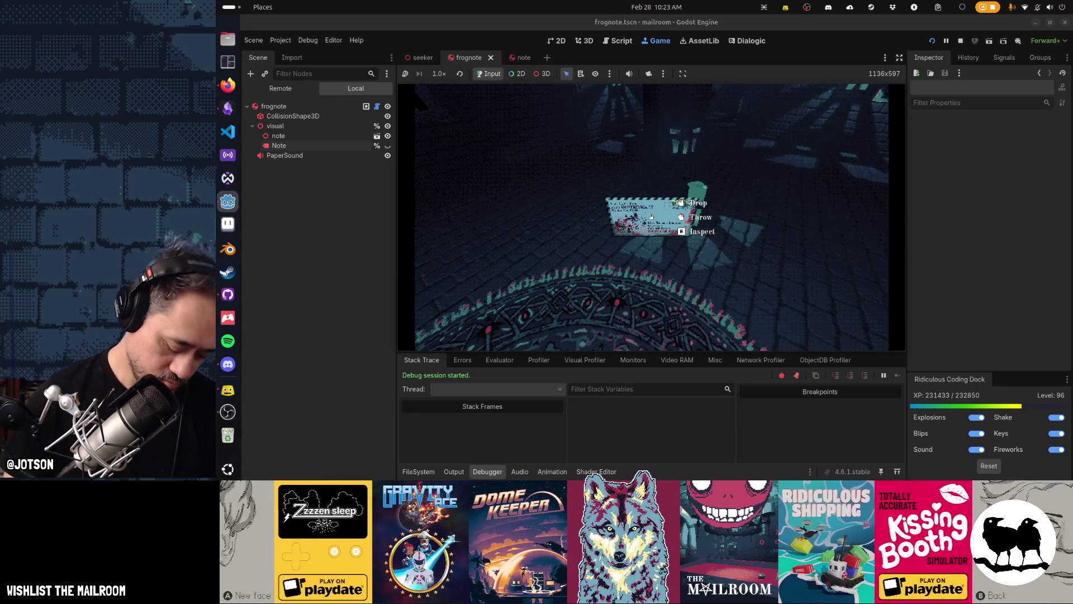
left_click(651, 217)
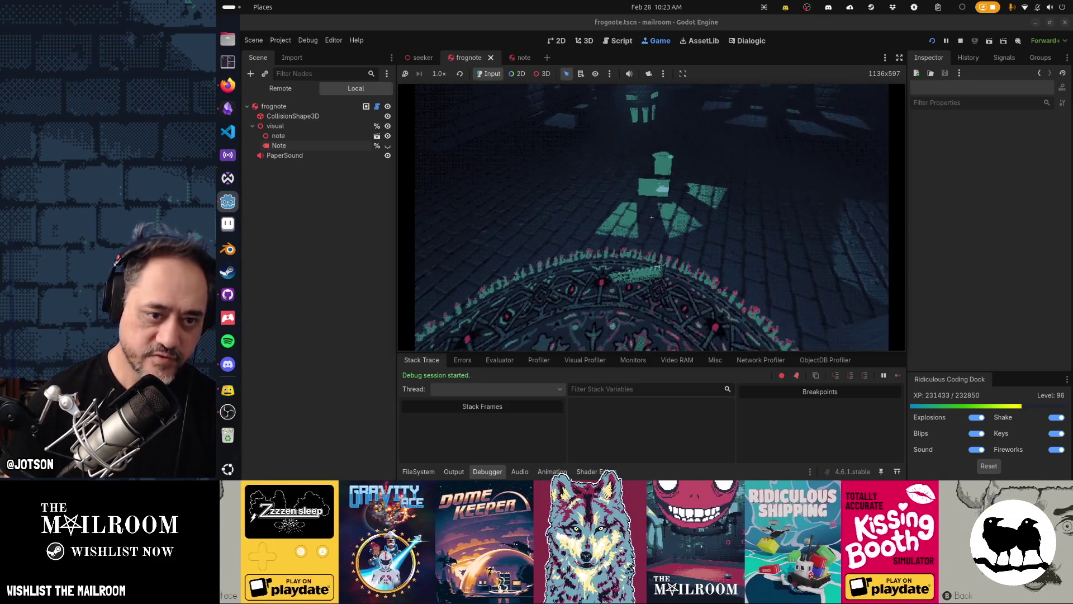
key("w")
left_click(651, 216)
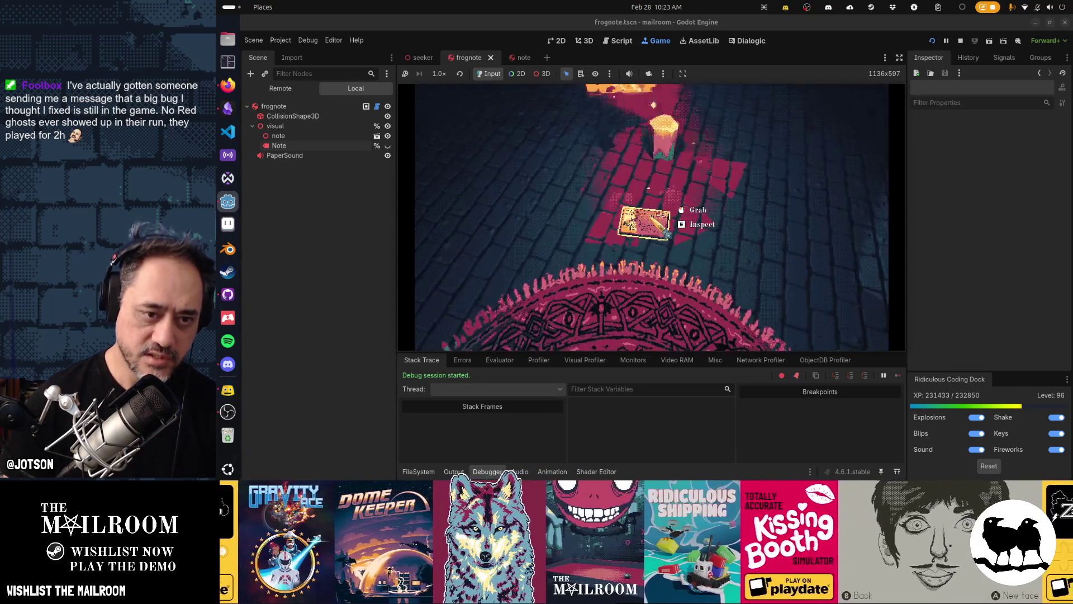
Spawn a mail envelope on the table through the in-game console.
key("grave")
type("d")
key("BackSpace")
key("grave")
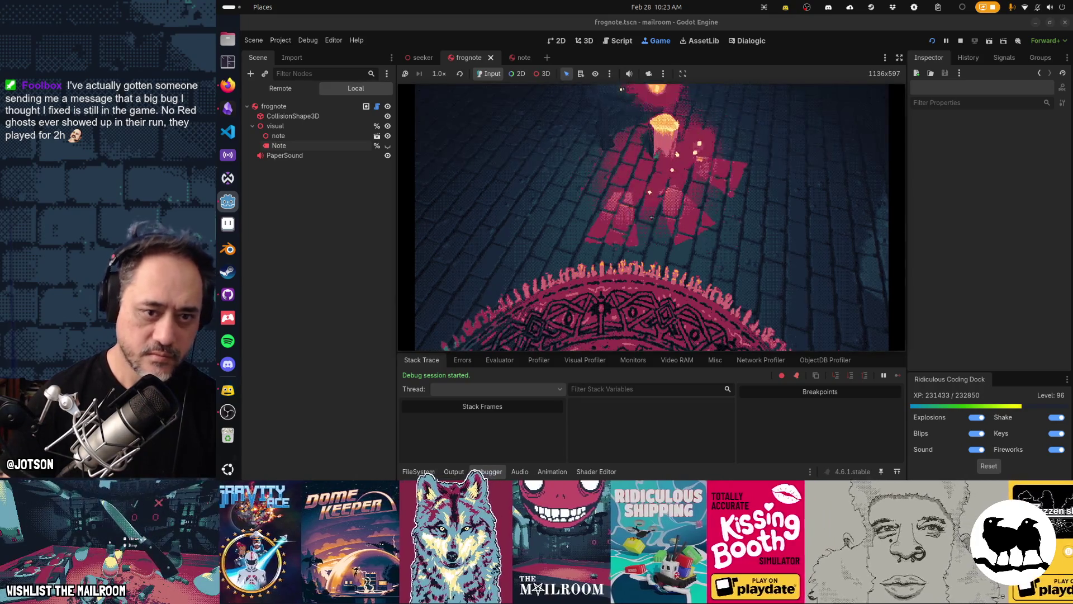
key("grave")
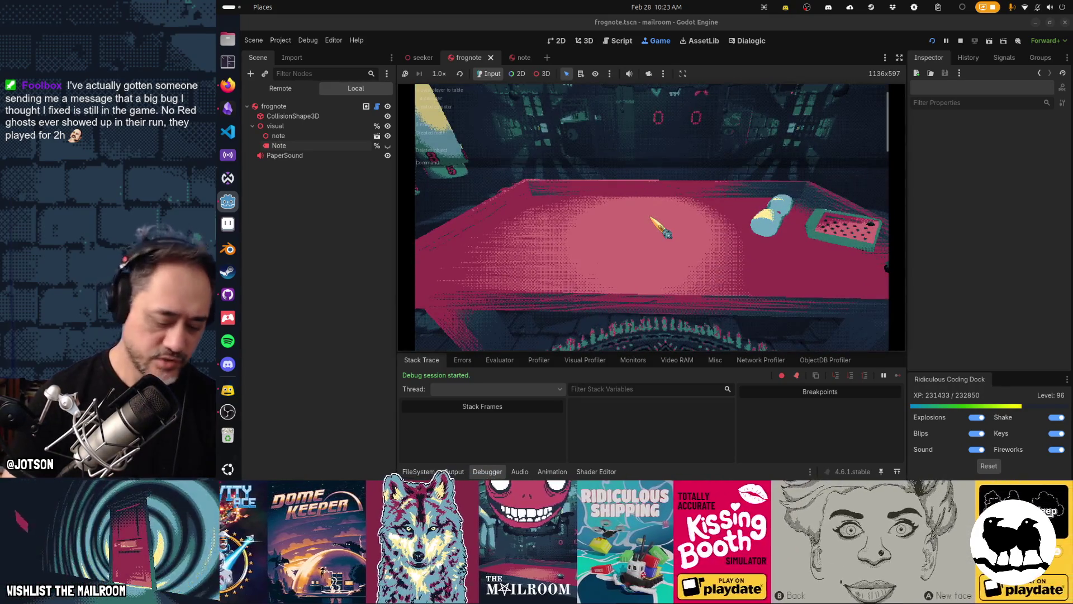
type("mail")
key("Return")
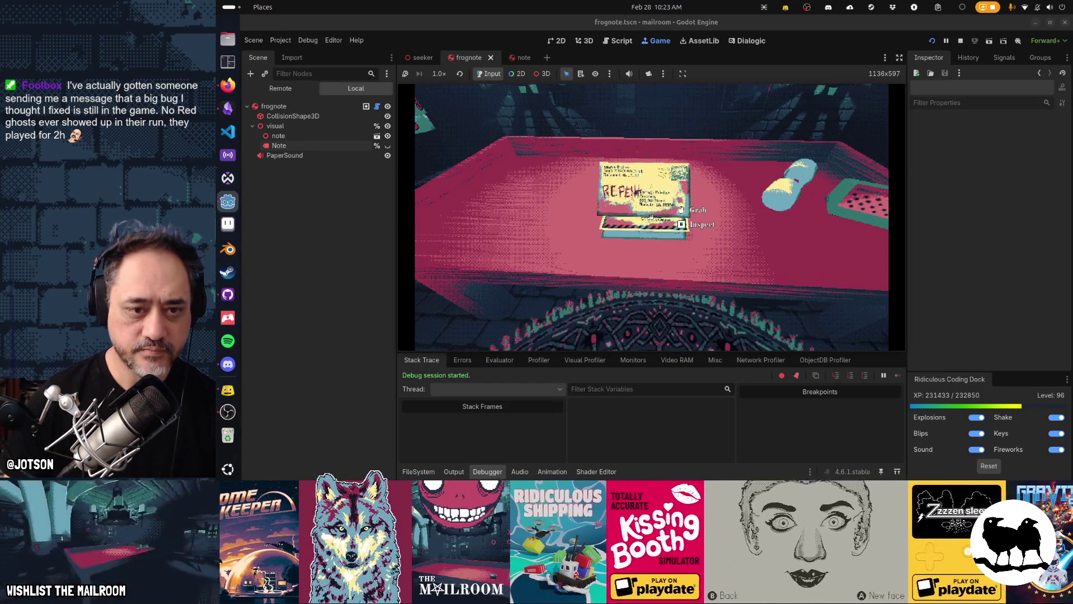
Inspect the envelope and letter up close, then open the directory book.
key("e")
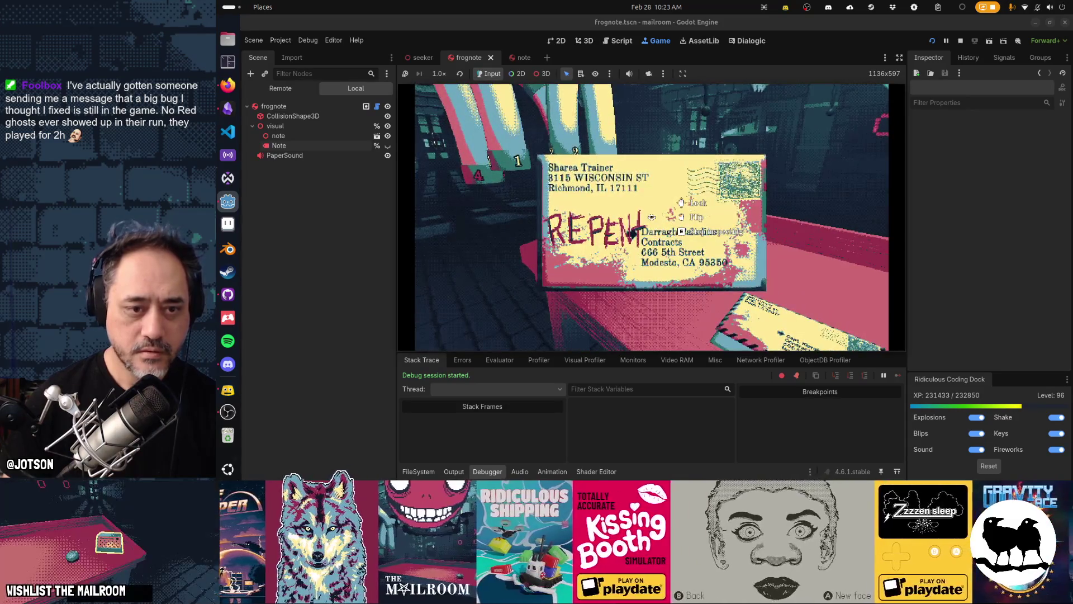
key("e")
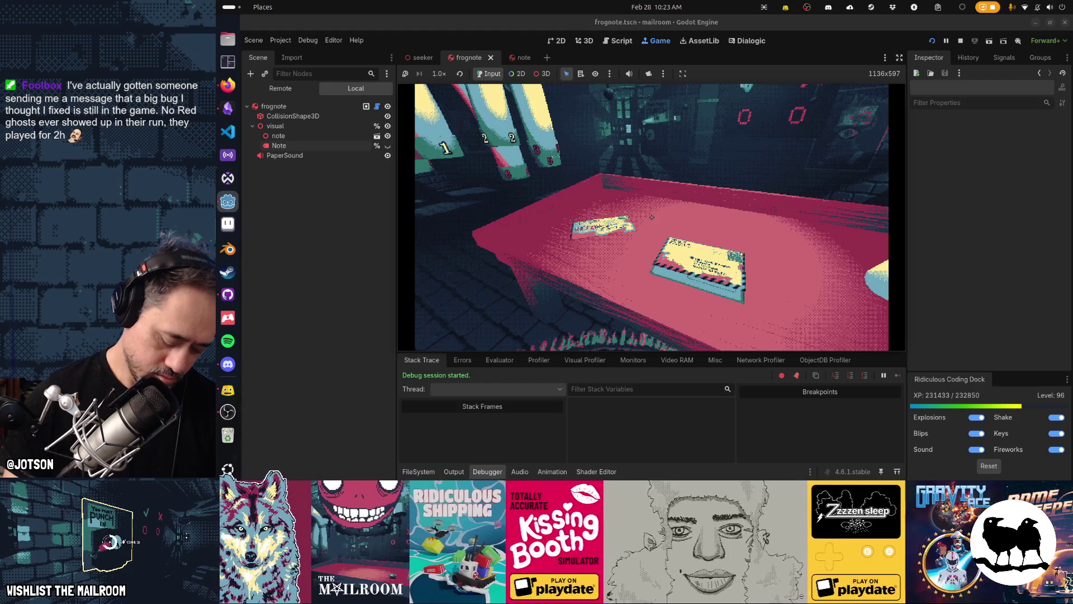
left_click(652, 217)
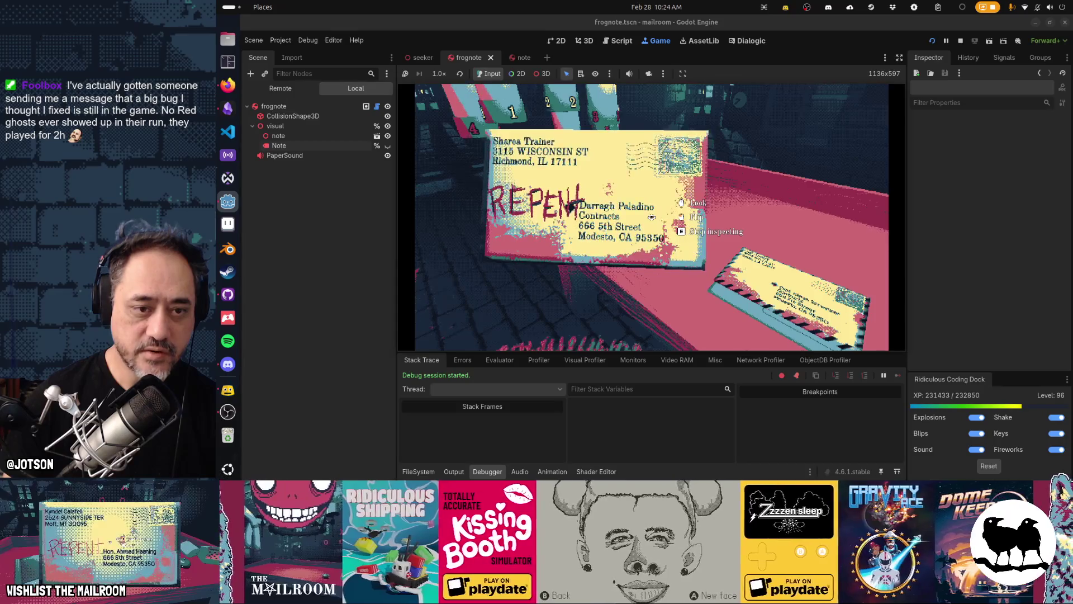
key("e")
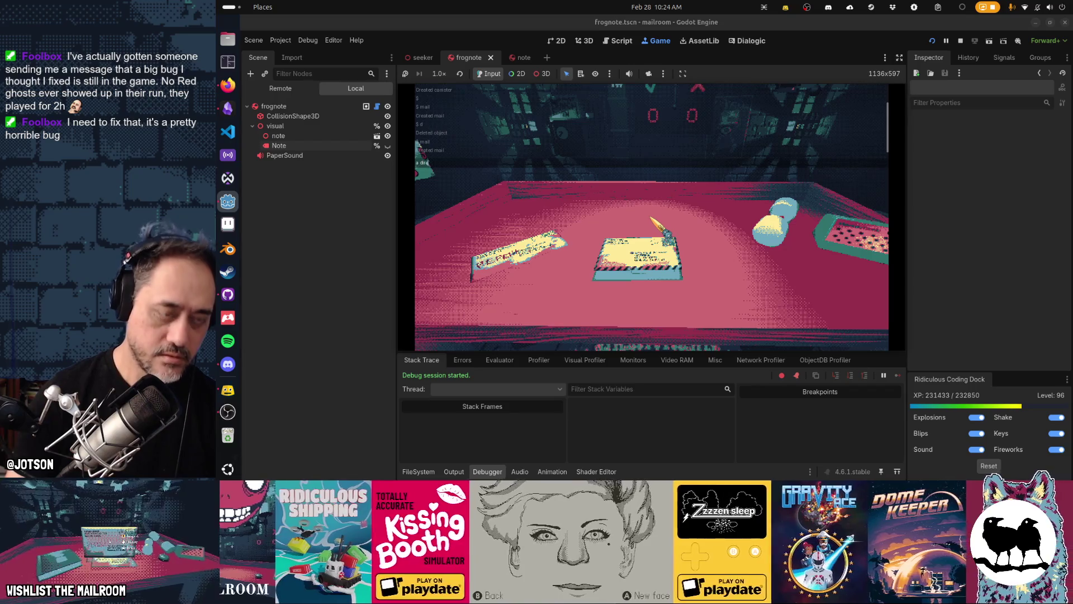
key("e")
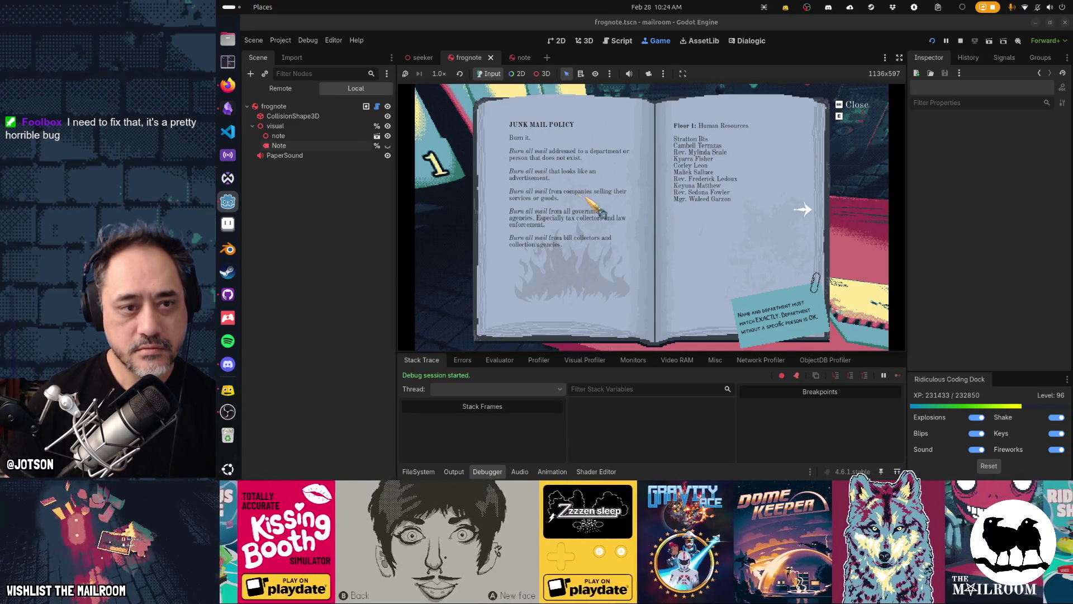
Flip through and close the directory, then send the canister to floor 2 by tube.
left_click(803, 210)
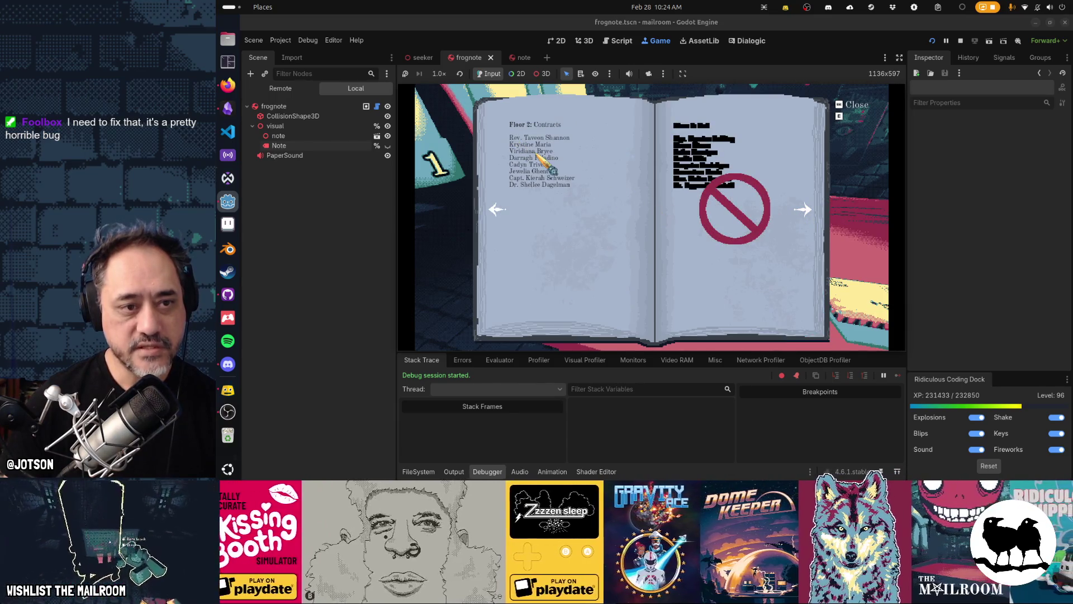
left_click(503, 208)
key("e")
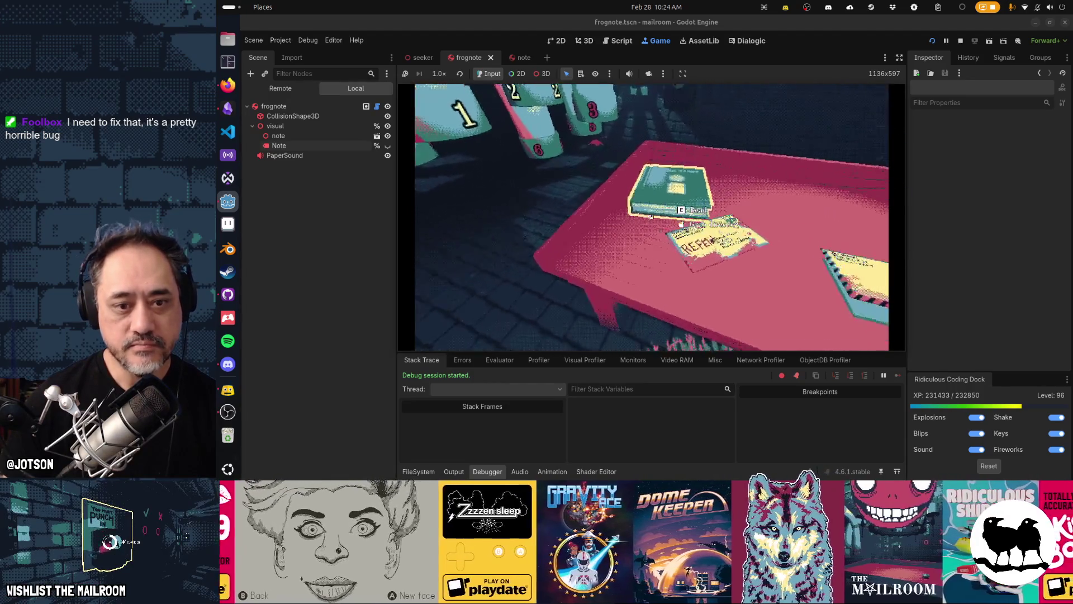
key("d")
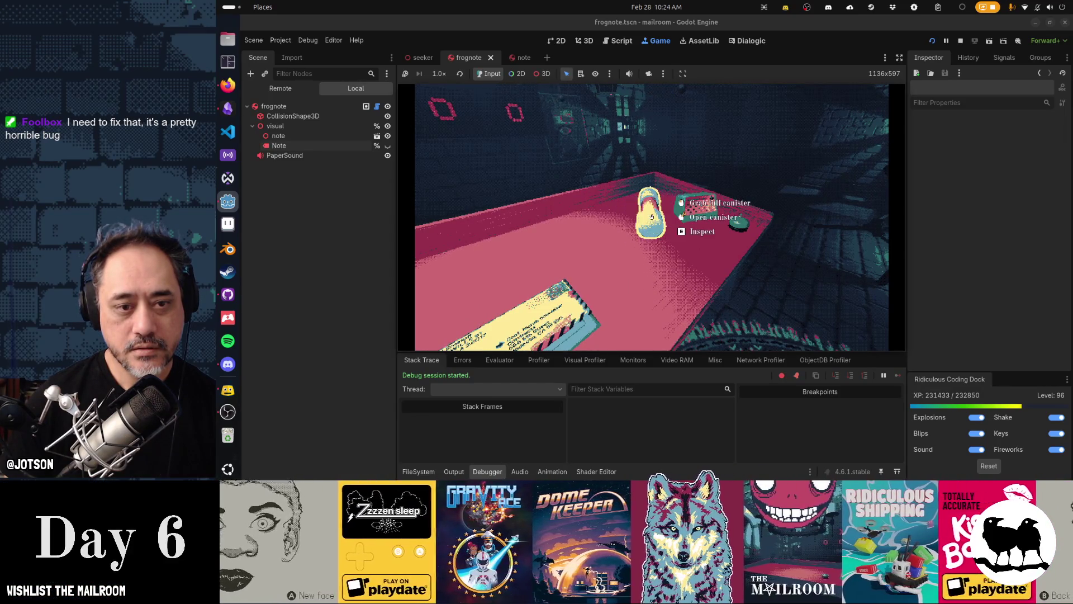
left_click(651, 217)
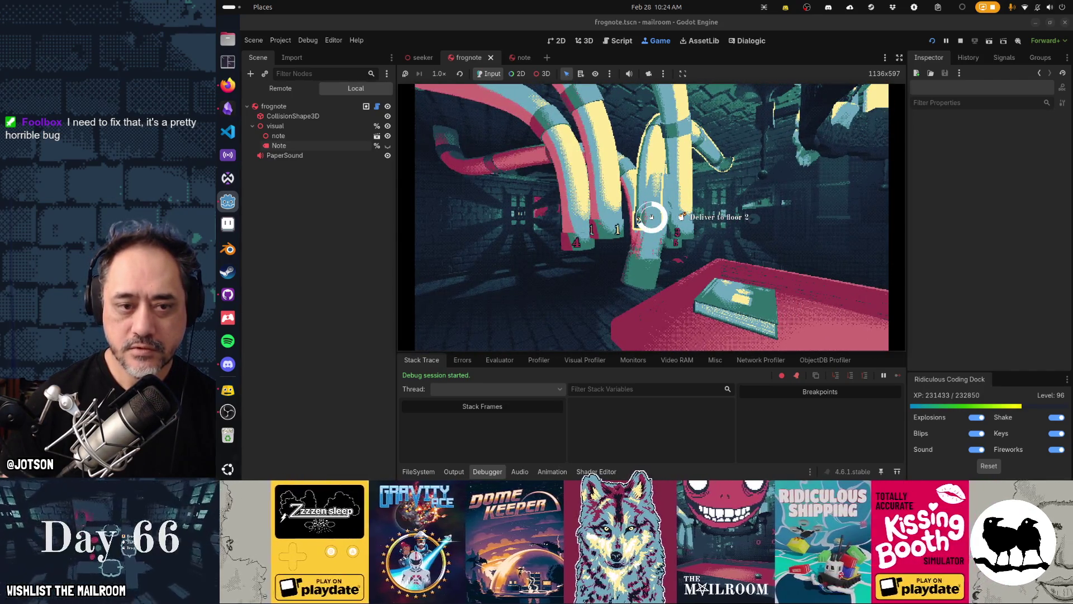
left_click(651, 217)
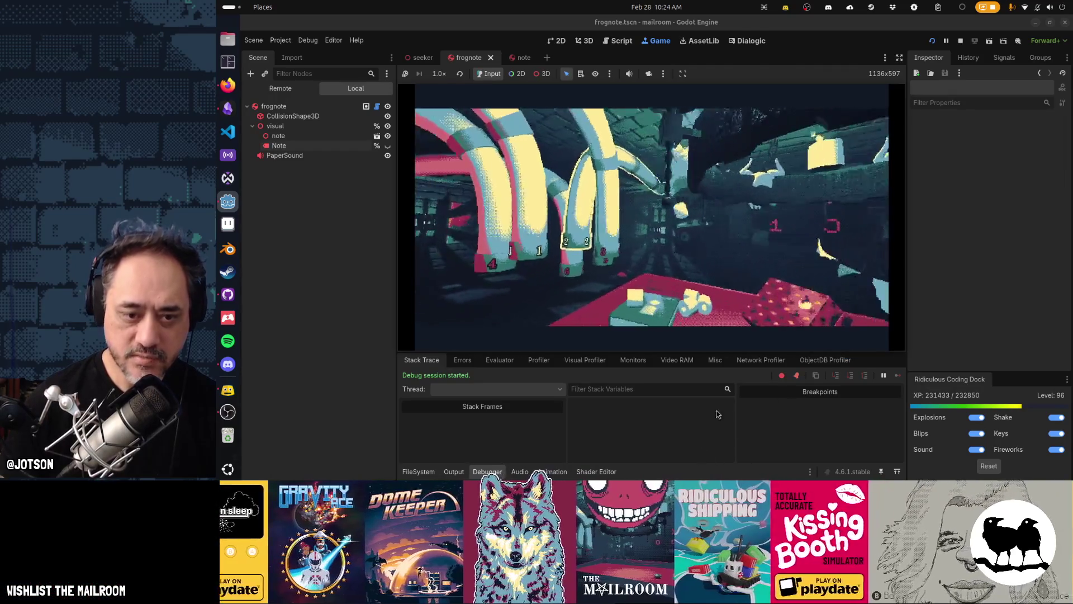
Pick up and set down the wrapped parcel, then answer and close the intercom.
left_click(651, 218)
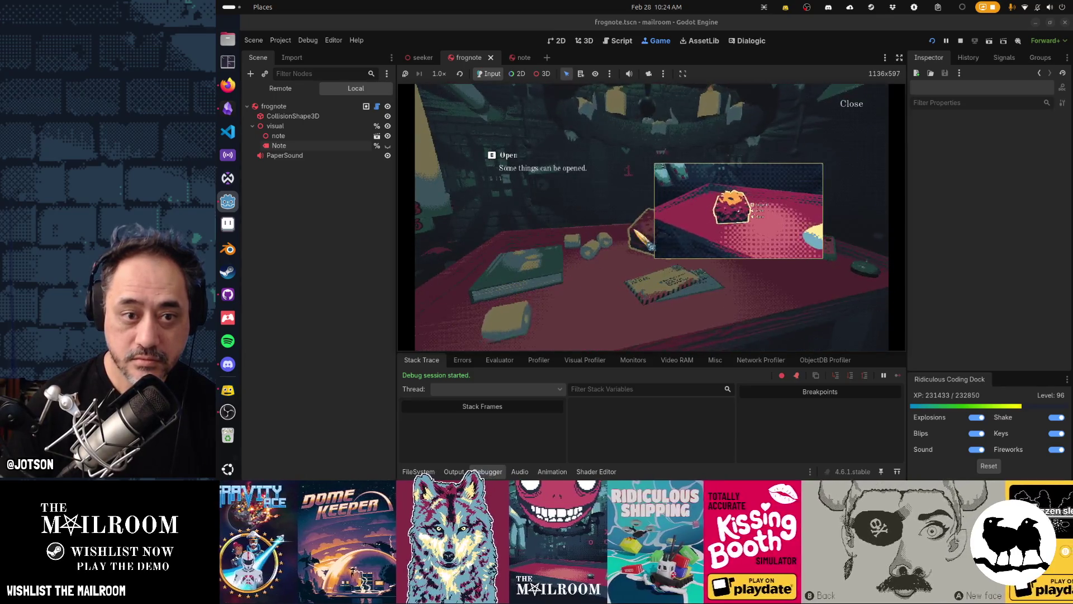
left_click(651, 217)
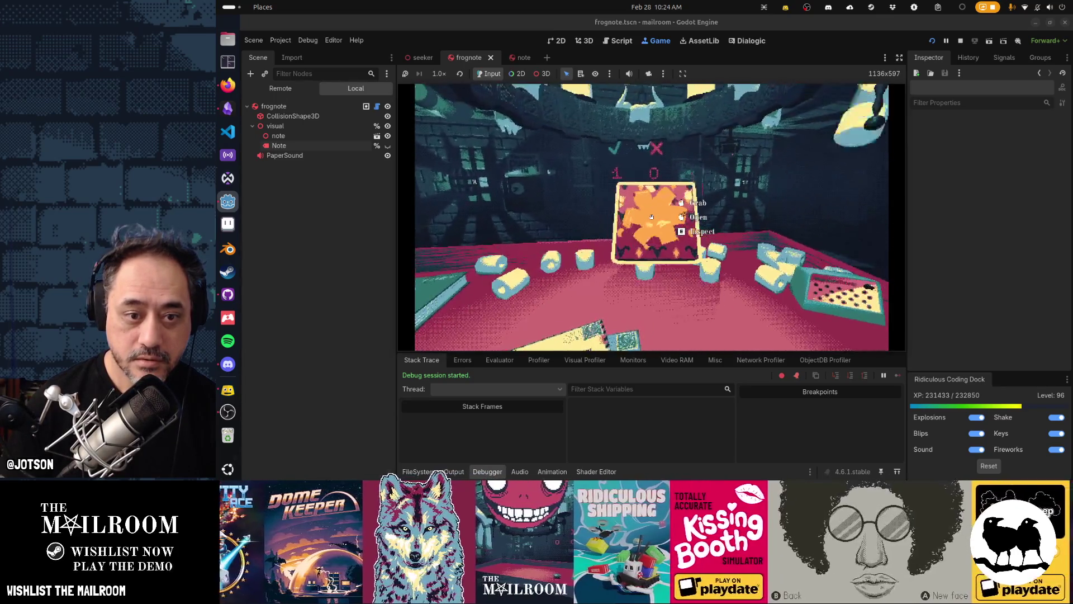
left_click(652, 217)
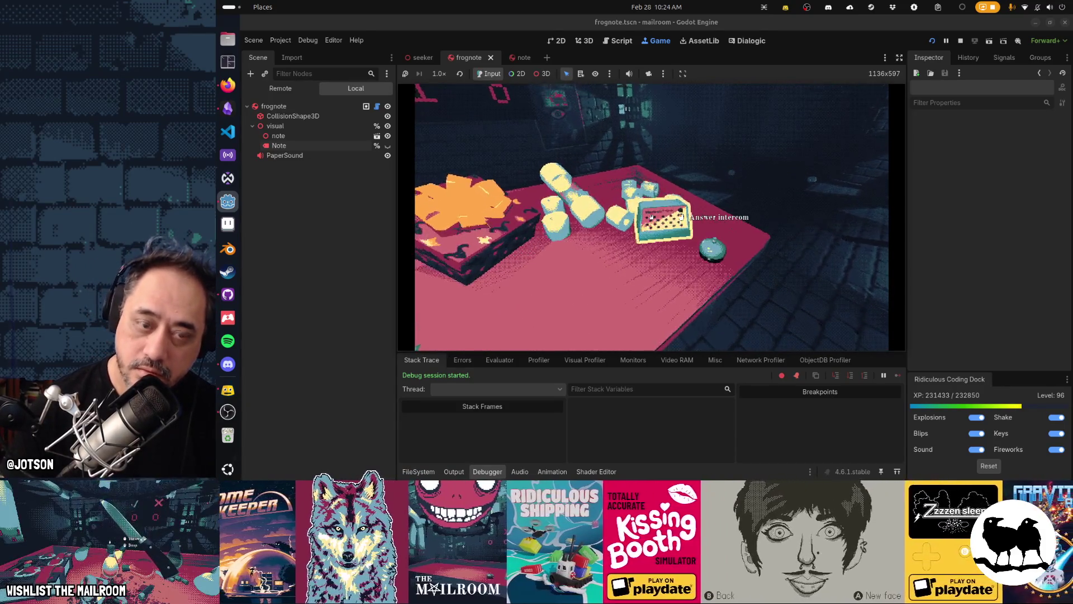
left_click(682, 217)
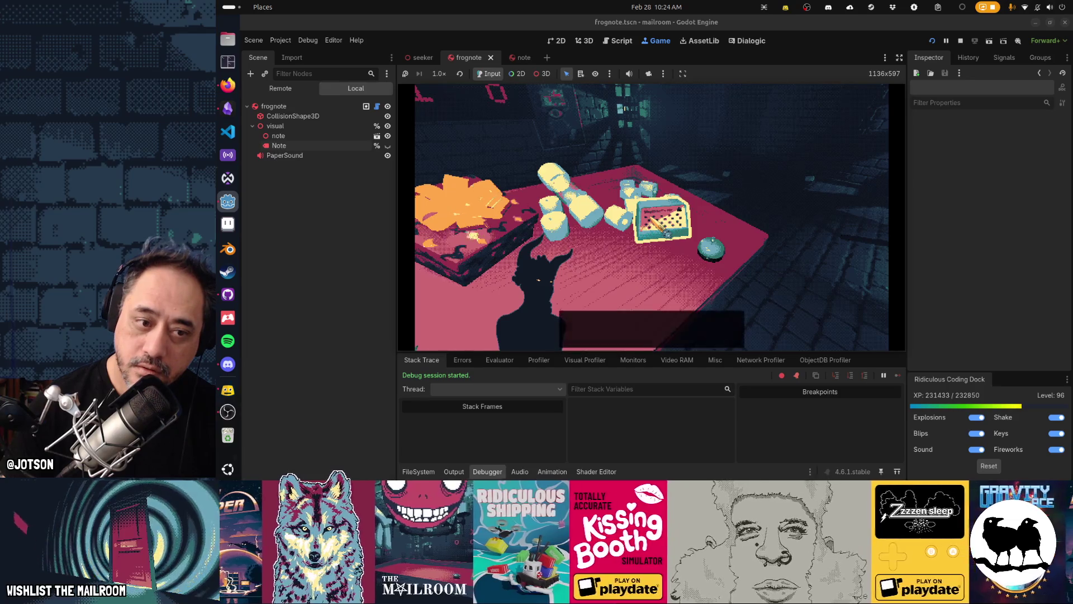
left_click(652, 217)
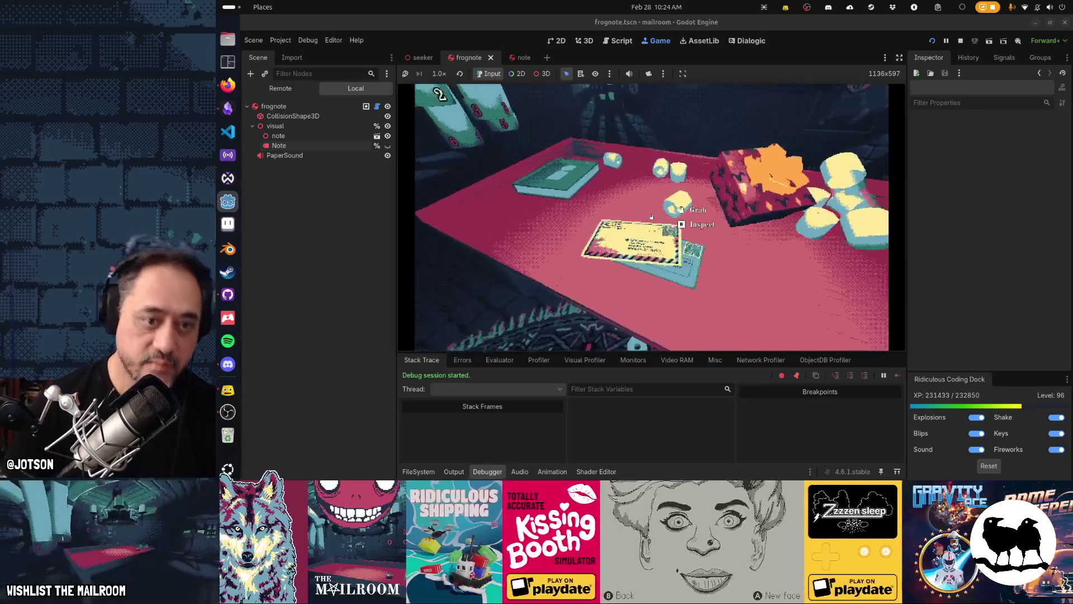
Inspect the yellow and blue Cactus & Carne envelopes, then add wood to the stove.
key("e")
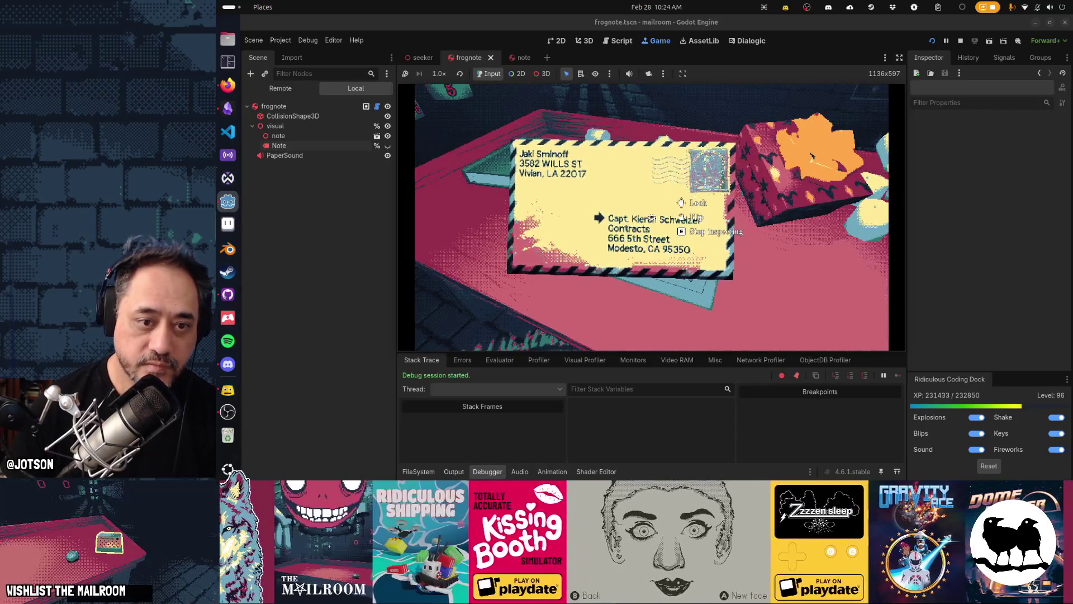
key("e")
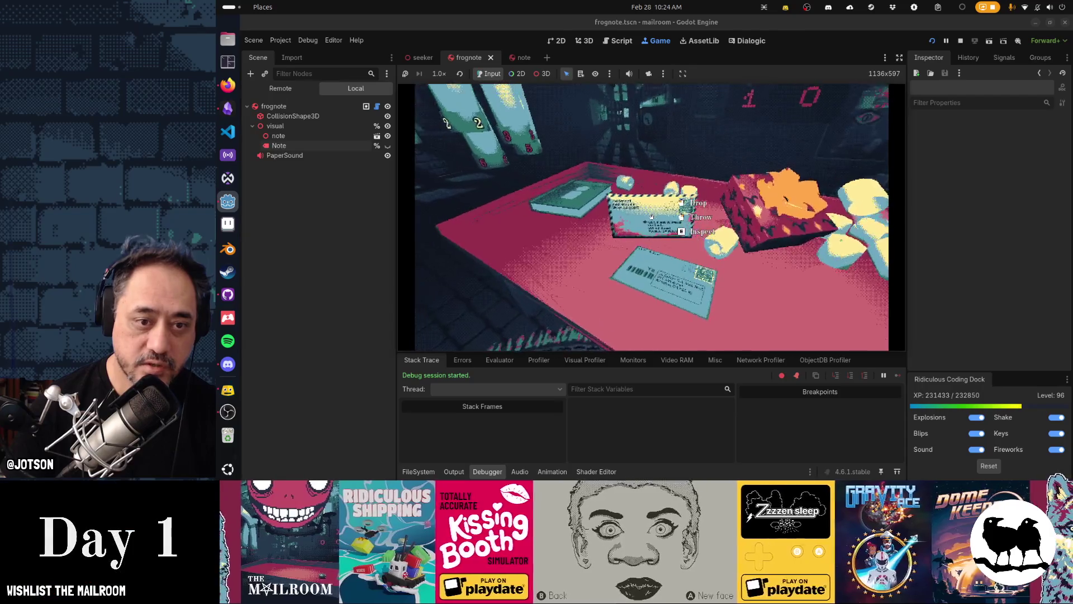
key("e")
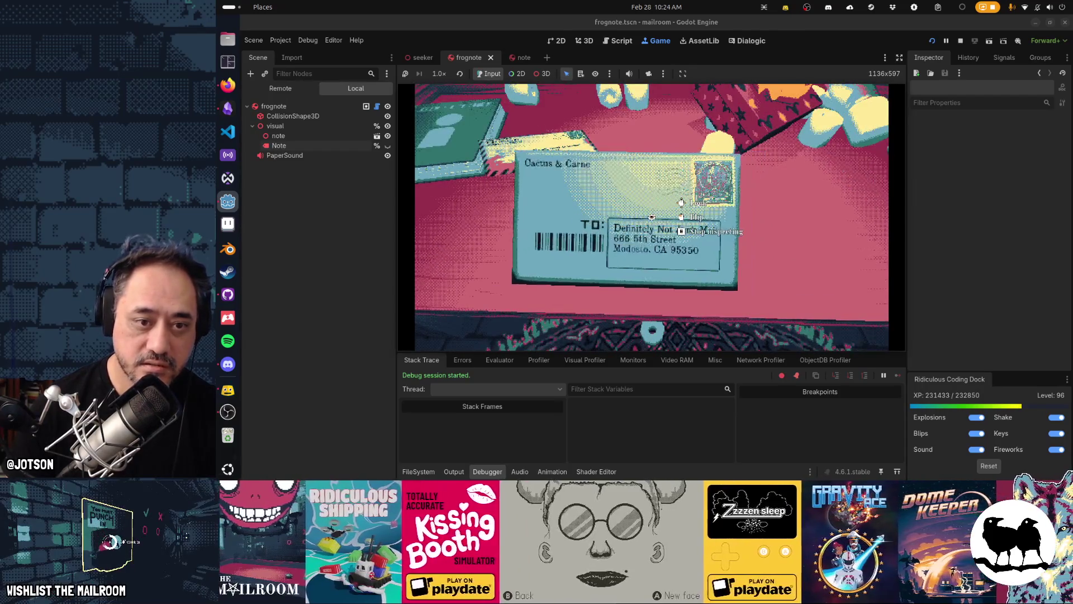
key("e")
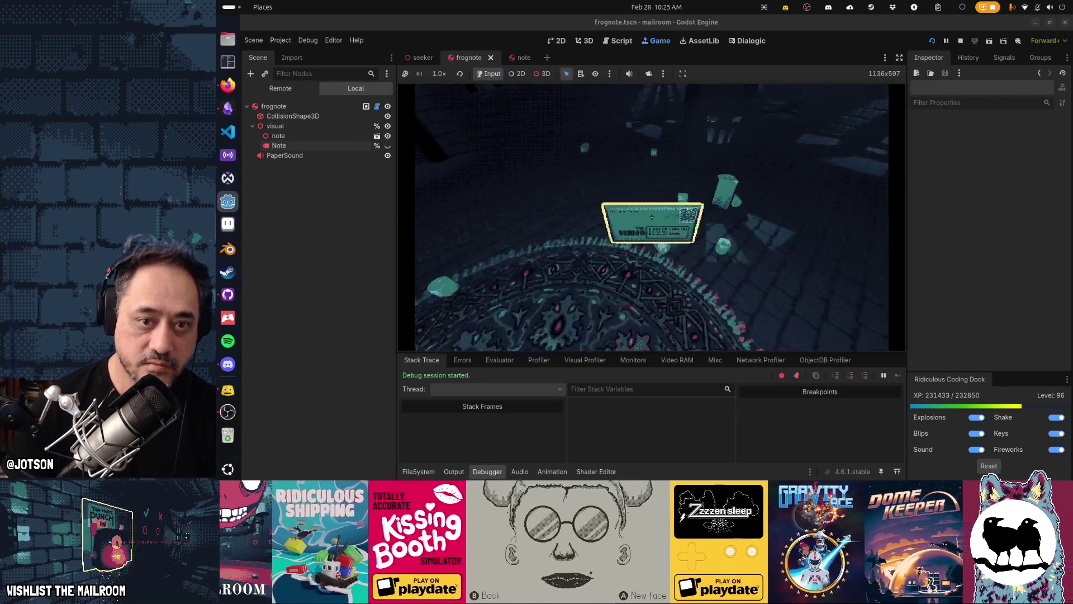
key("e")
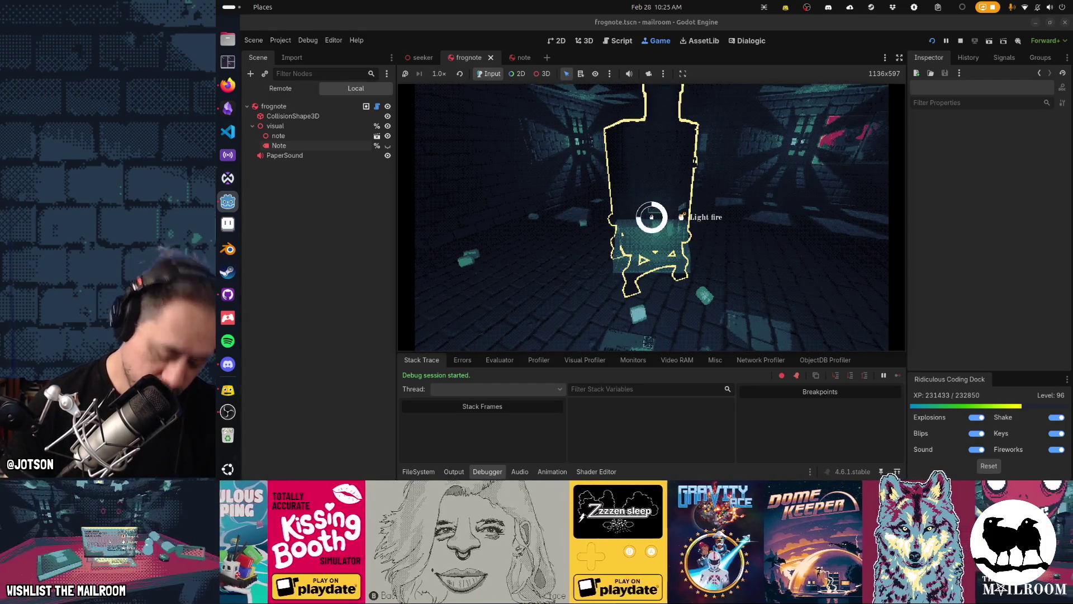
Burn the junk note in the stove, open the wrapped box, then stop the game.
key("e")
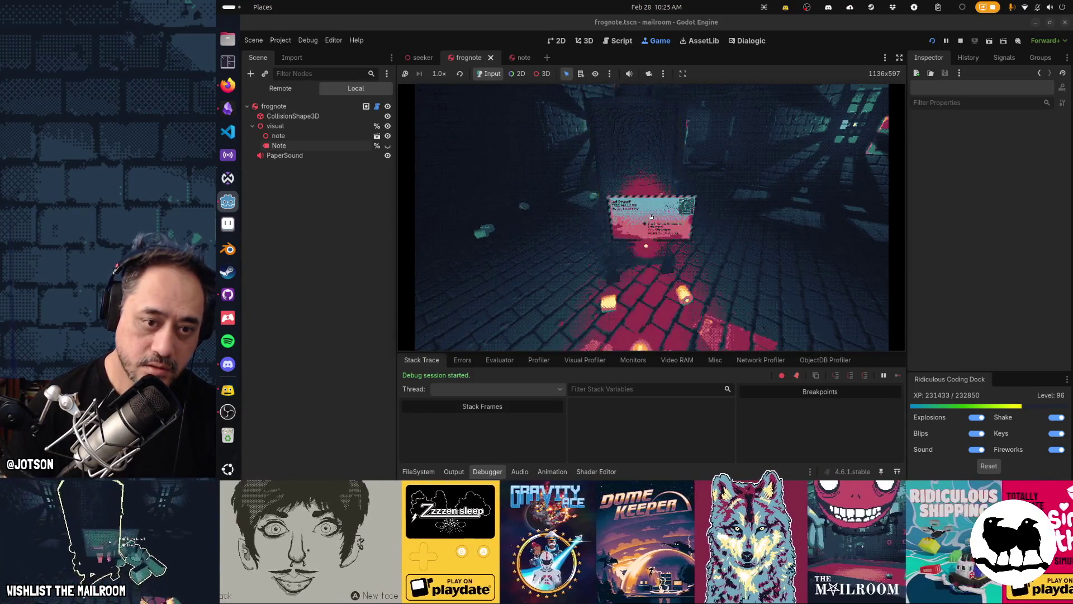
left_click(652, 217)
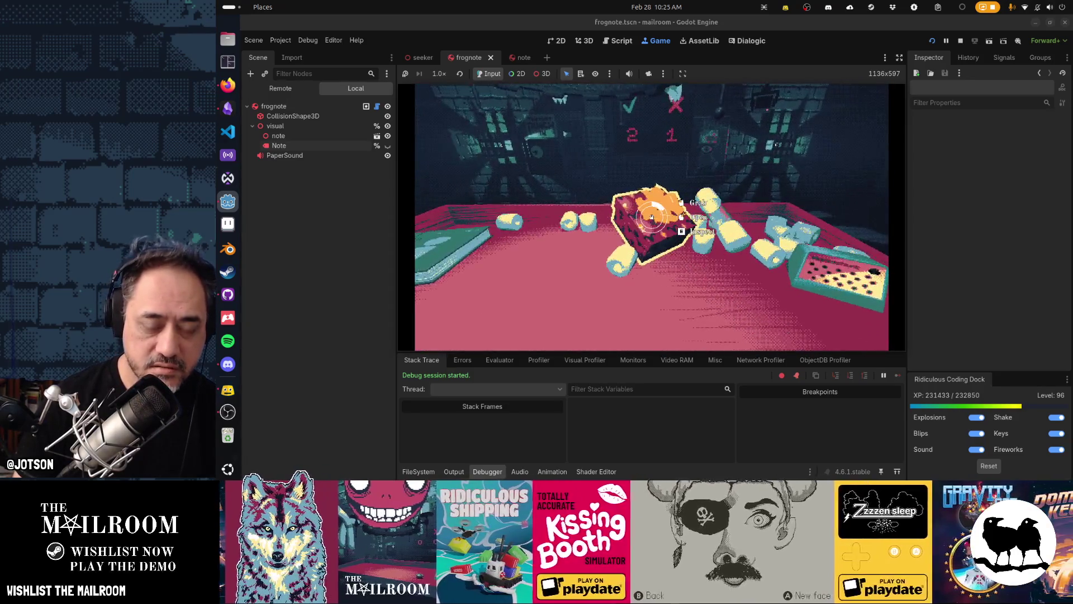
right_click(651, 217)
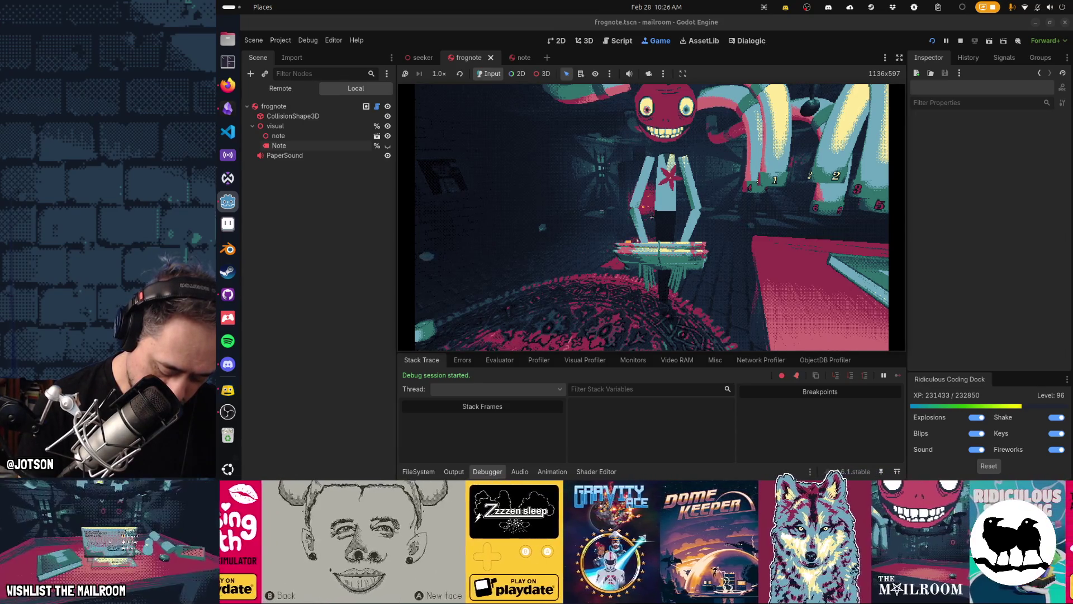
key("F8")
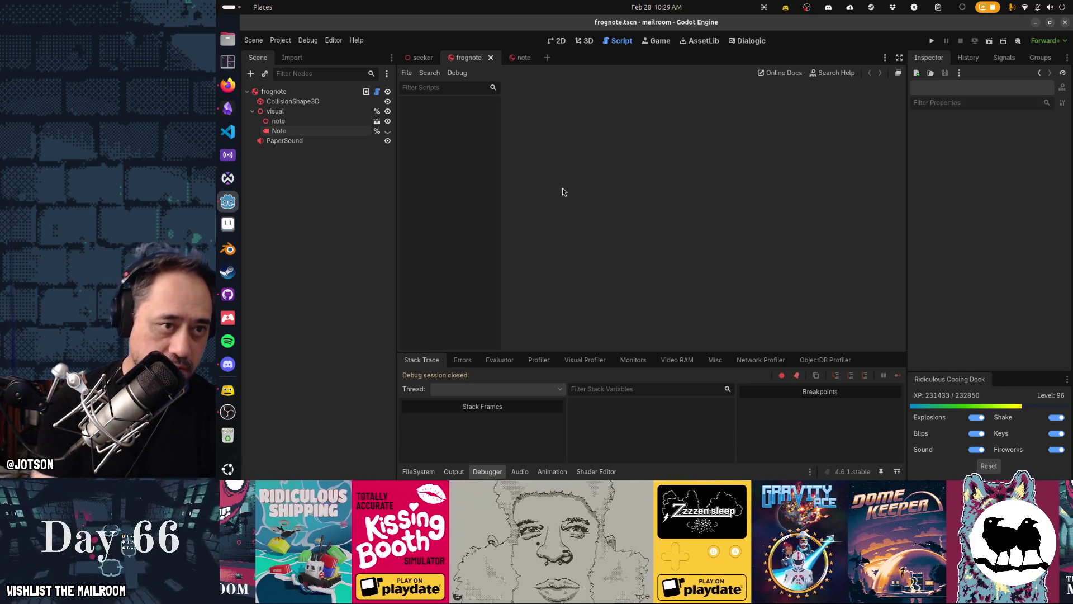
Relaunch the Mailroom game with F5 for another test run.
key("F5")
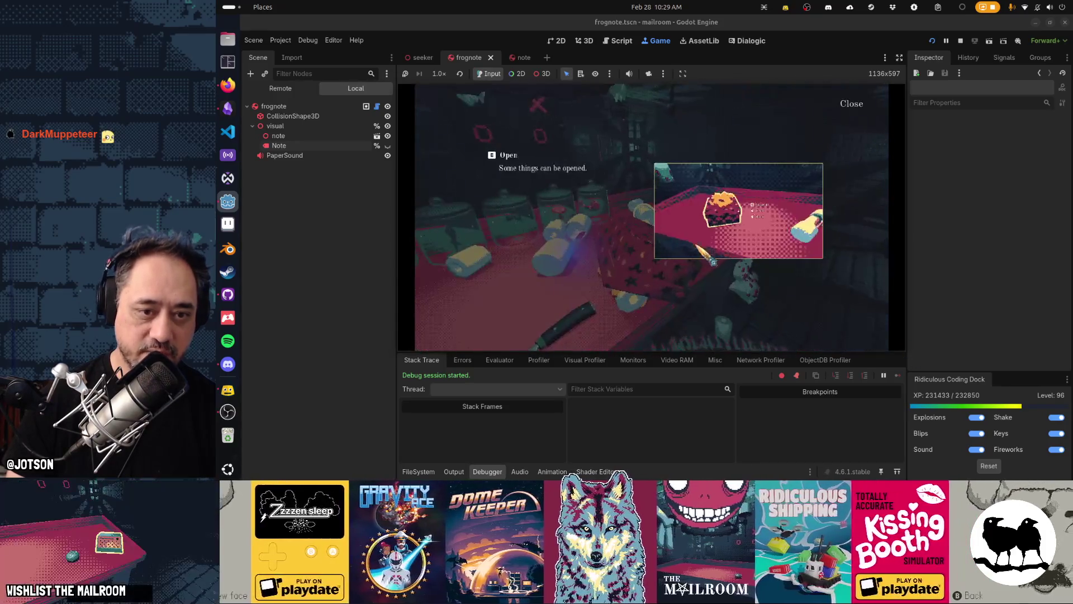
Shift an item on the table and run the gift and tpgift events from the in-game console.
left_click(651, 217)
left_click(652, 217)
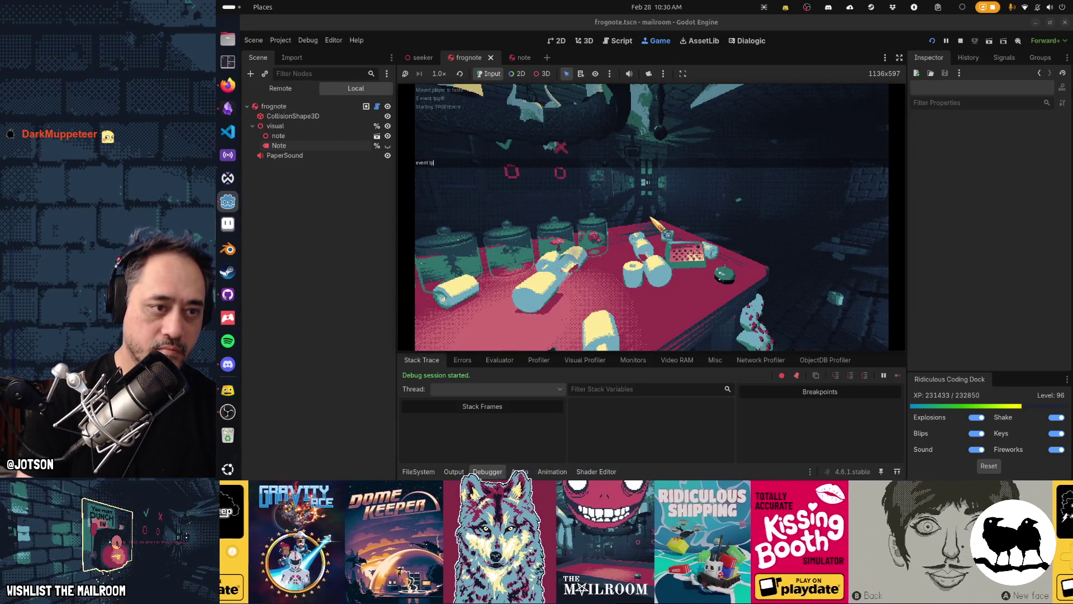
key("BackSpace")
key("BackSpace")
type("gift")
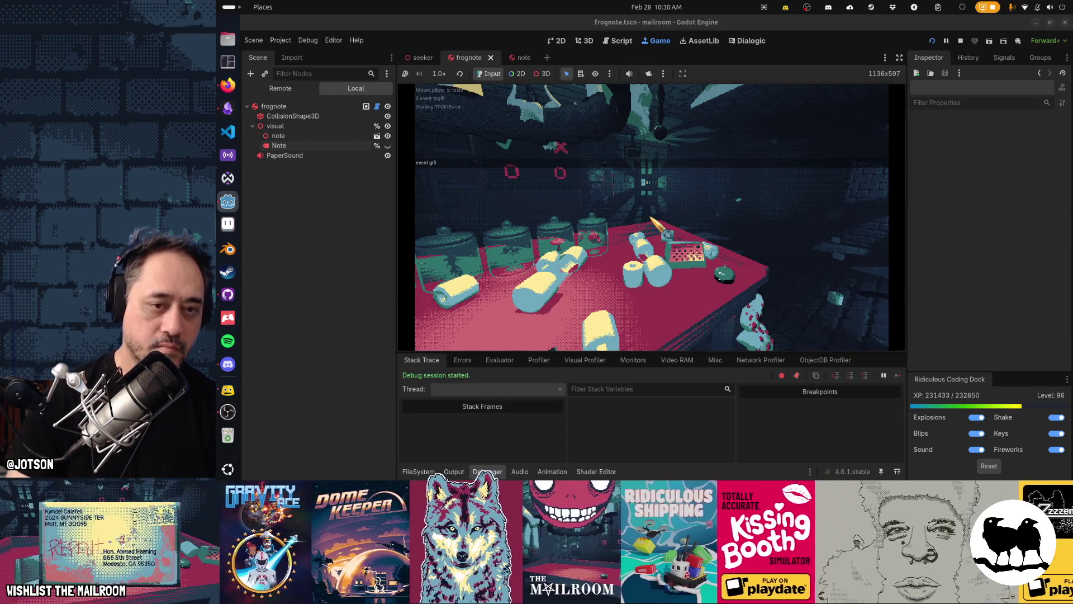
key("Return")
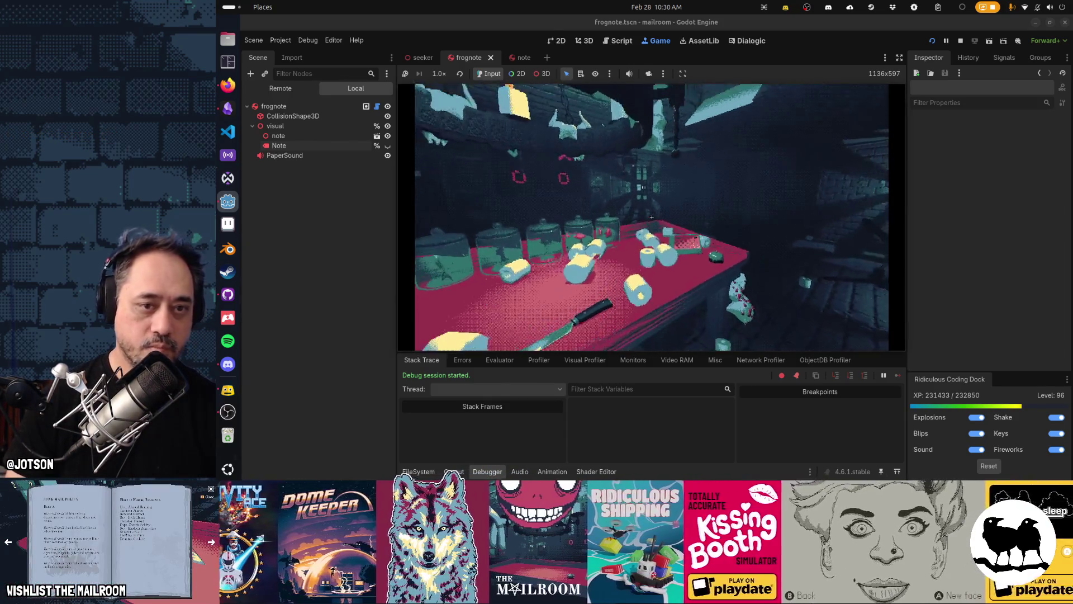
type("event tpgift")
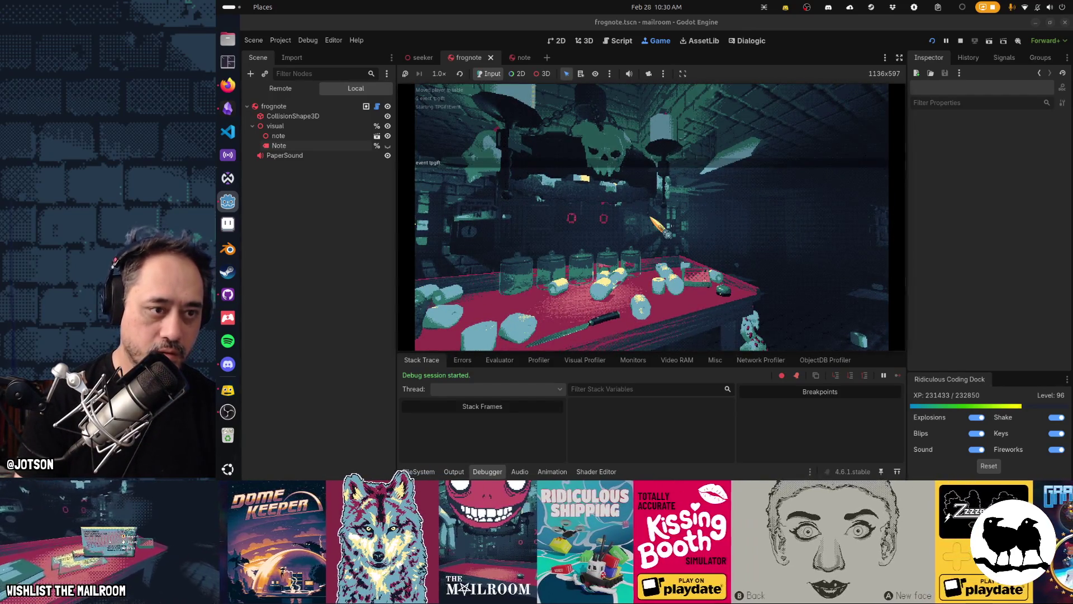
key("Return")
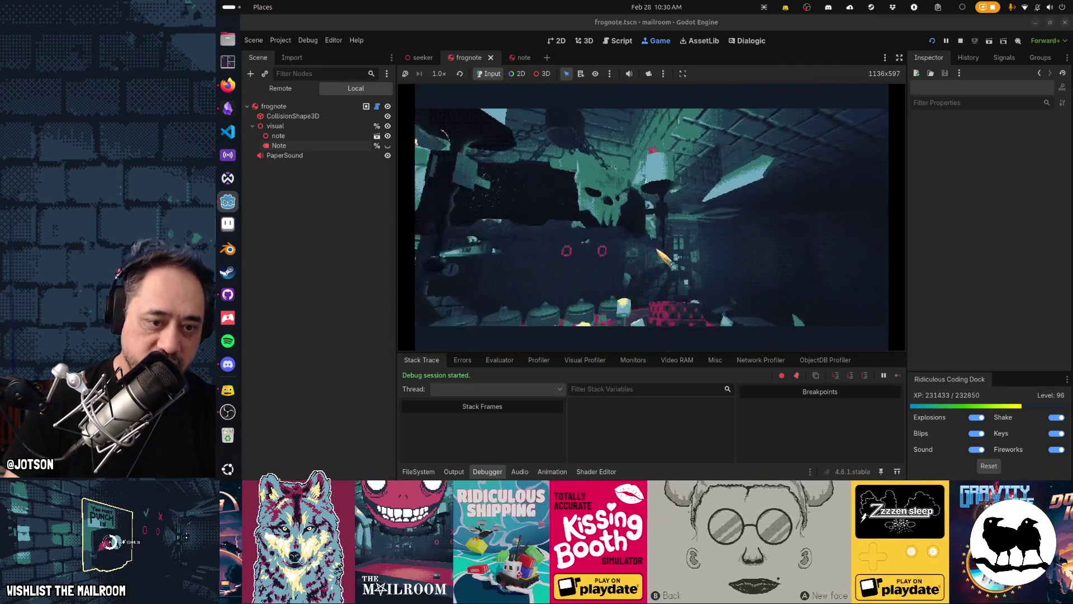
Move the note card aside, enter 'event tp', and open the gift box on the table.
left_click(652, 217)
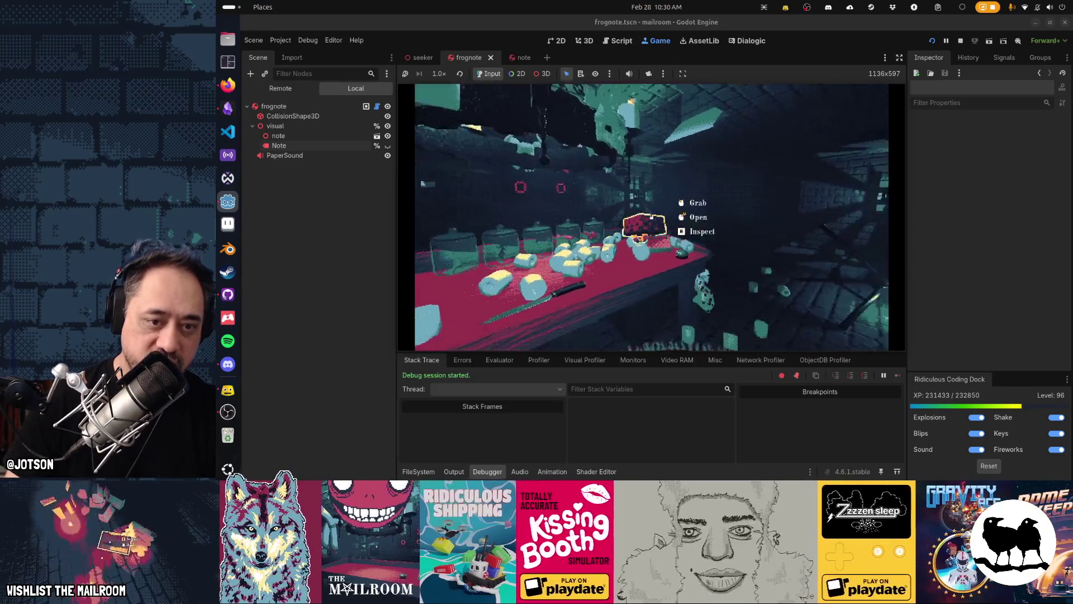
left_click(651, 217)
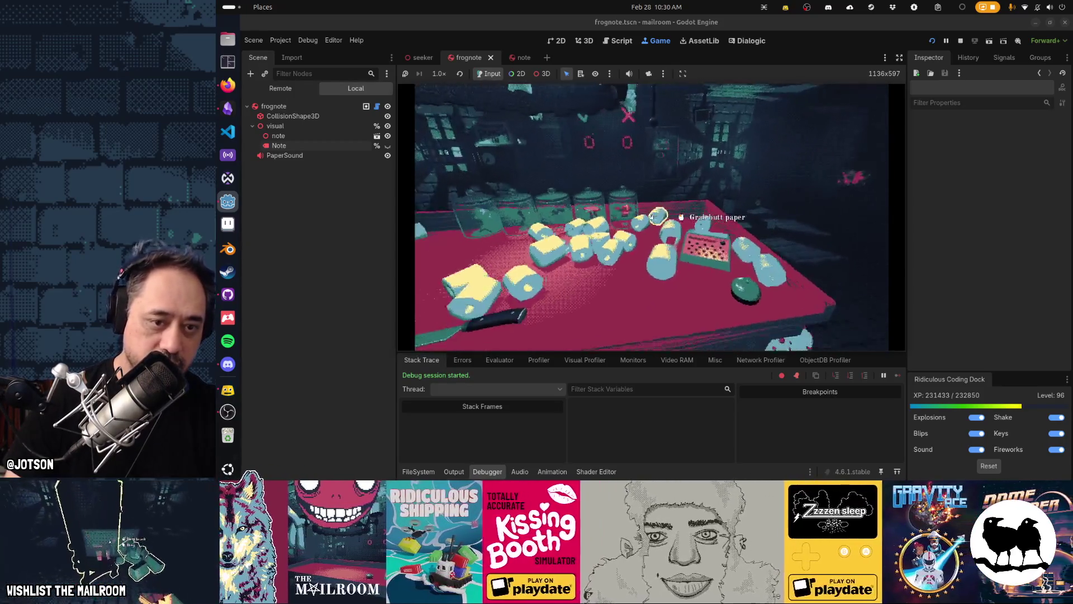
type("event")
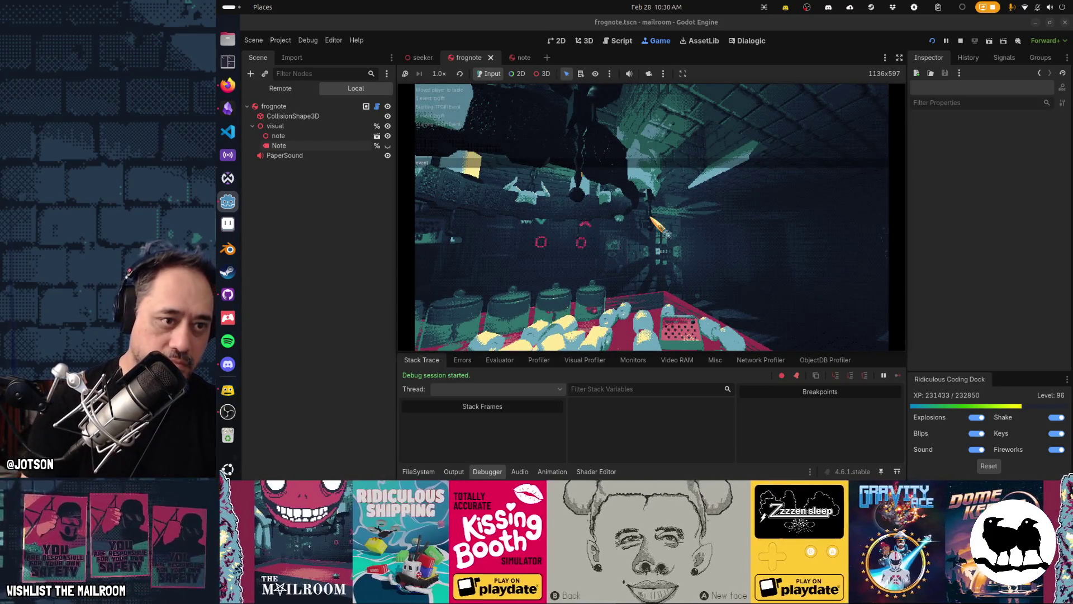
type(" tp")
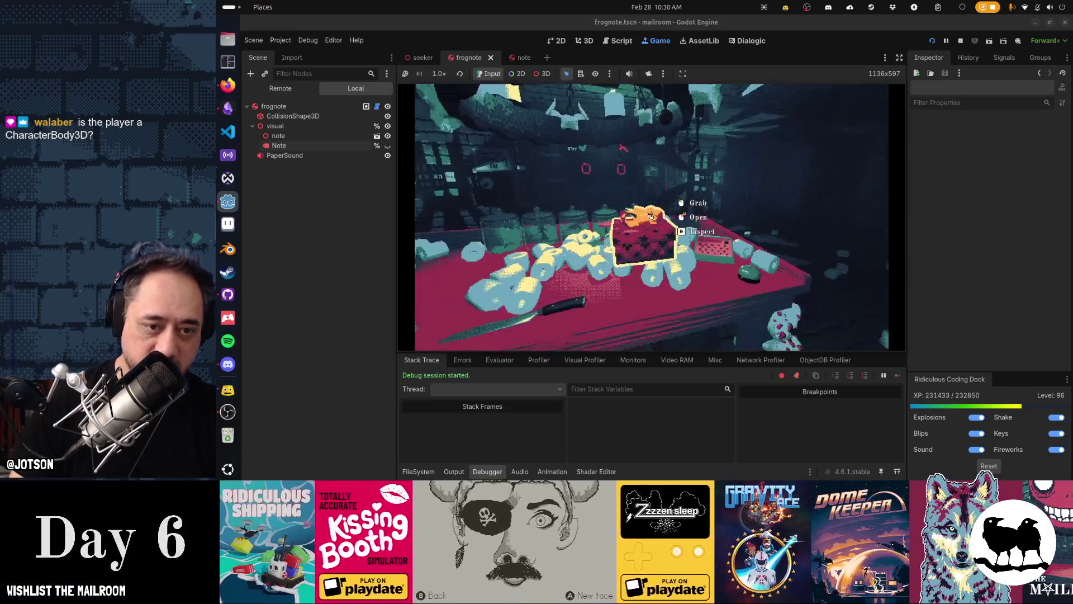
left_click(651, 216)
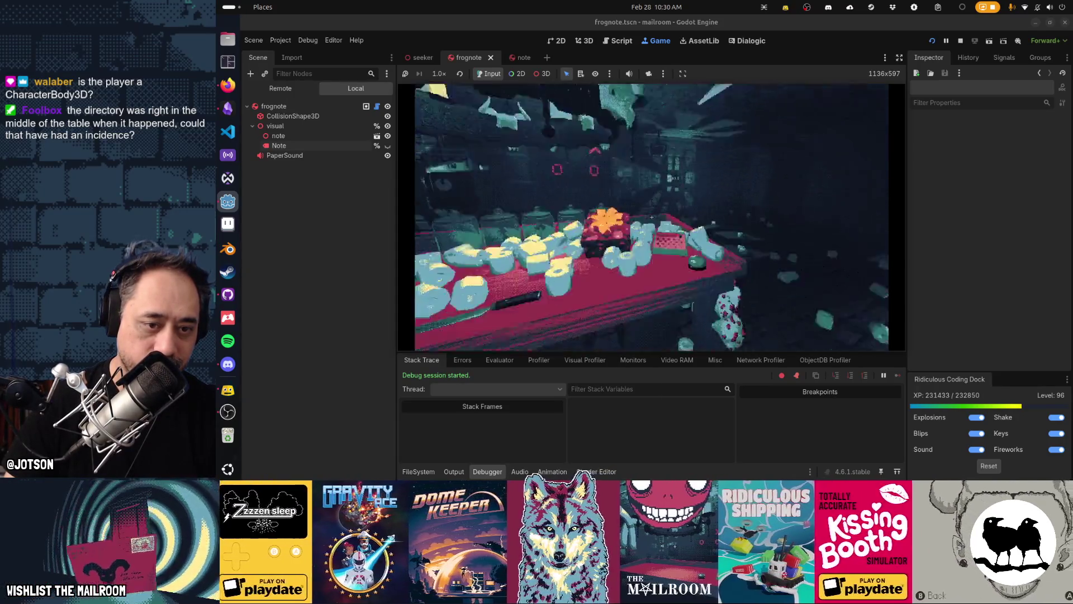
Rerun the tpgift event from the in-game console.
key("grave")
type("even")
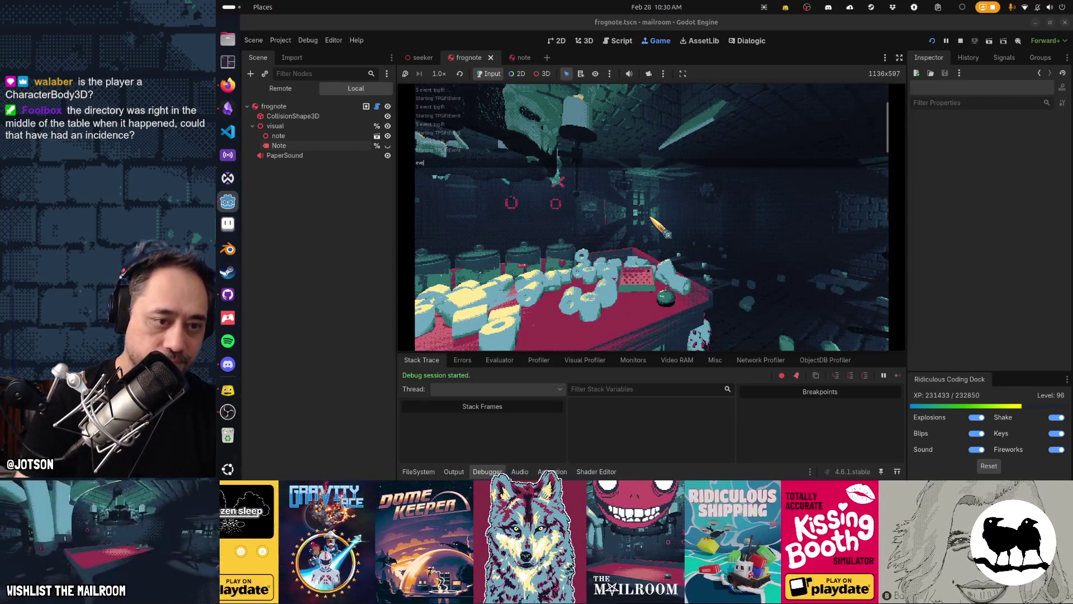
key("grave")
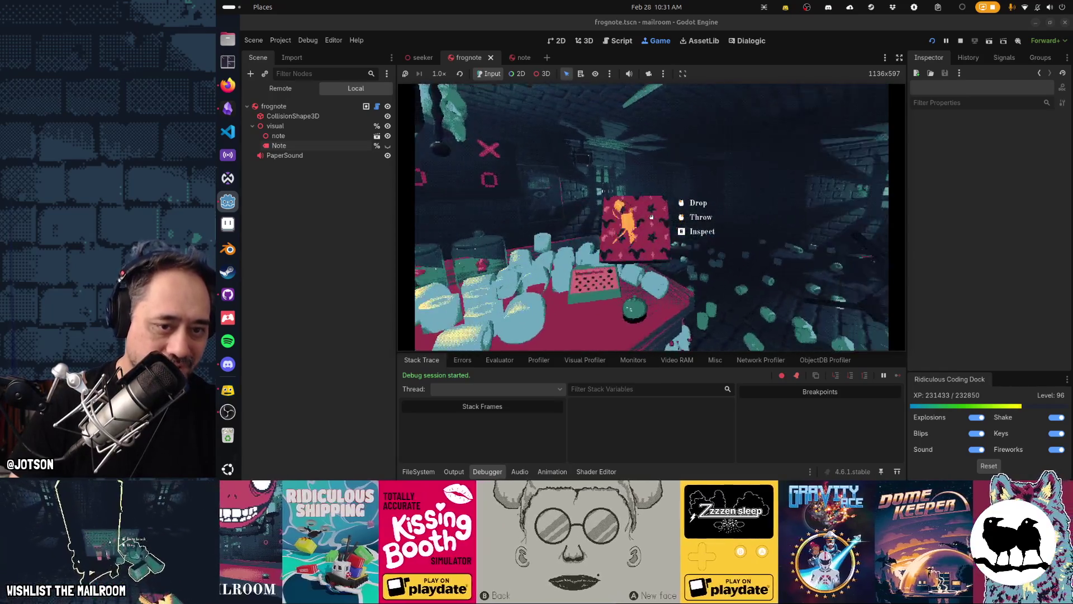
key("grave")
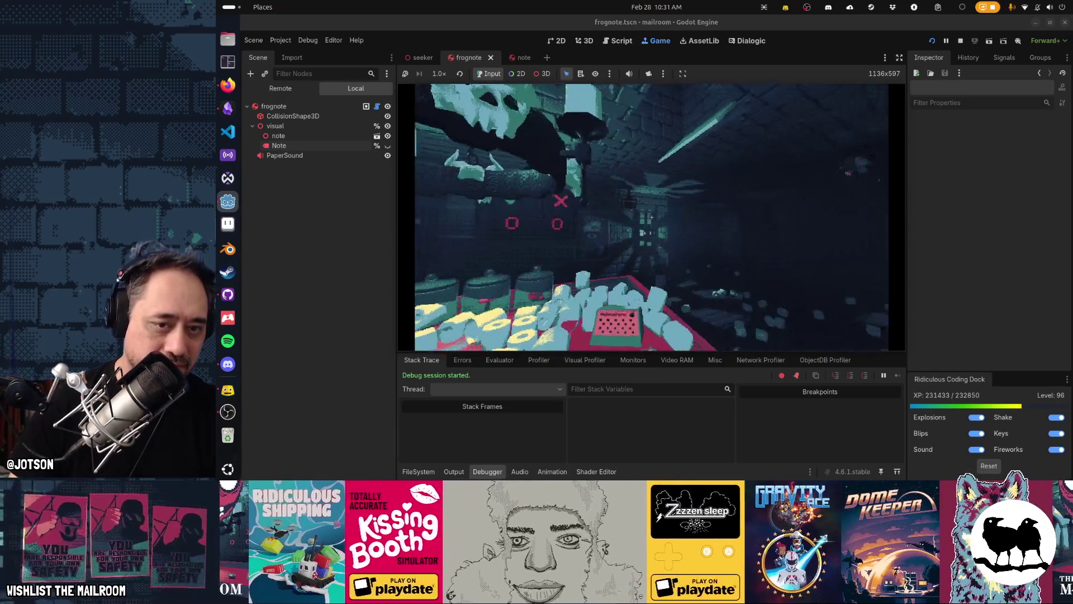
type("event tpgift")
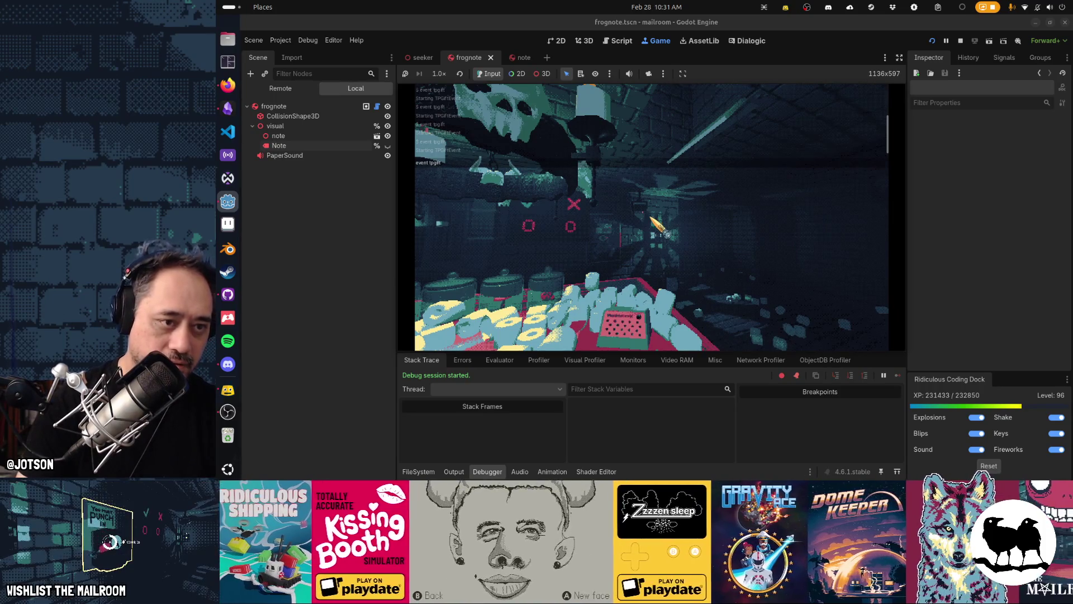
key("Return")
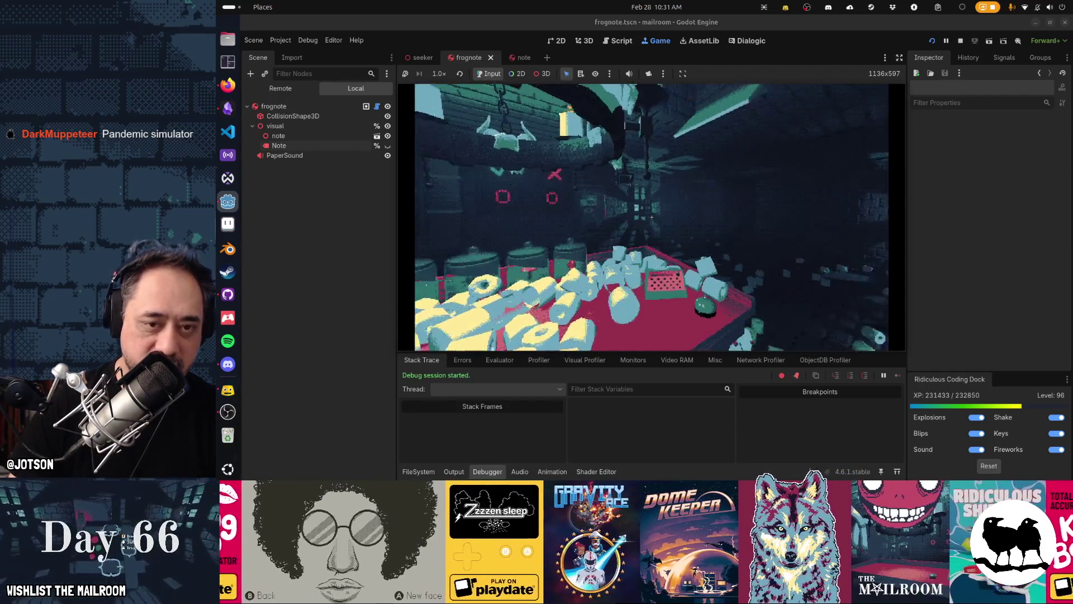
Pick up and drop the red gift box, then stop the game.
left_click(652, 217)
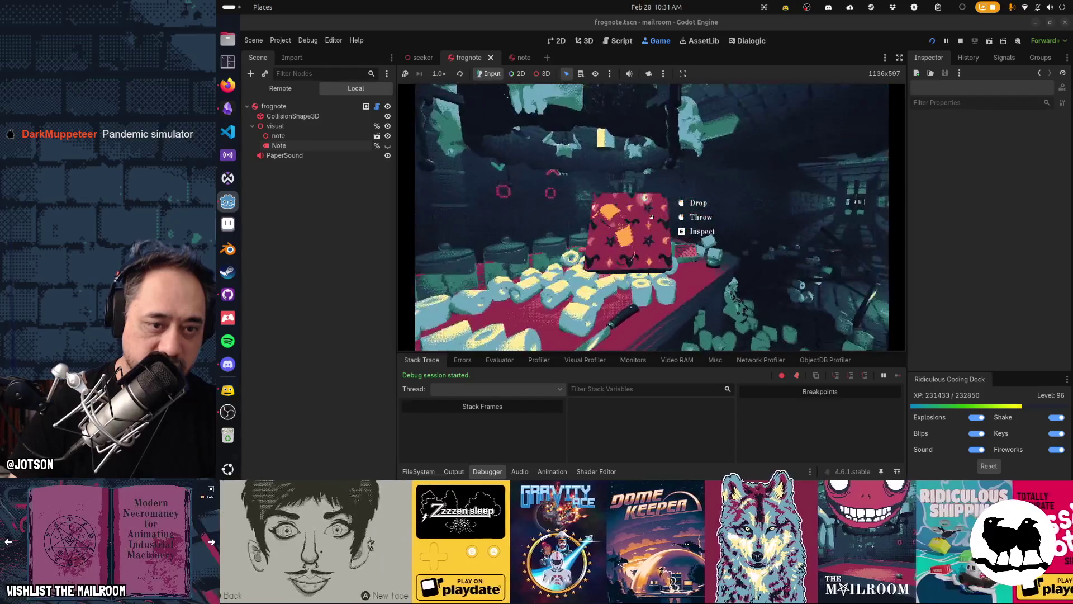
left_click(652, 217)
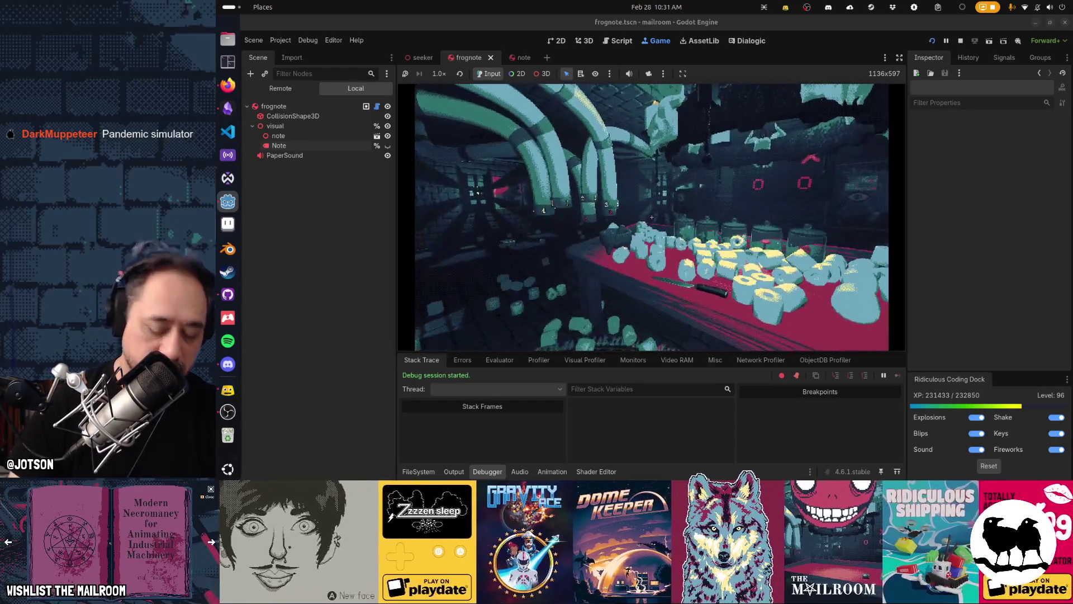
key("F8")
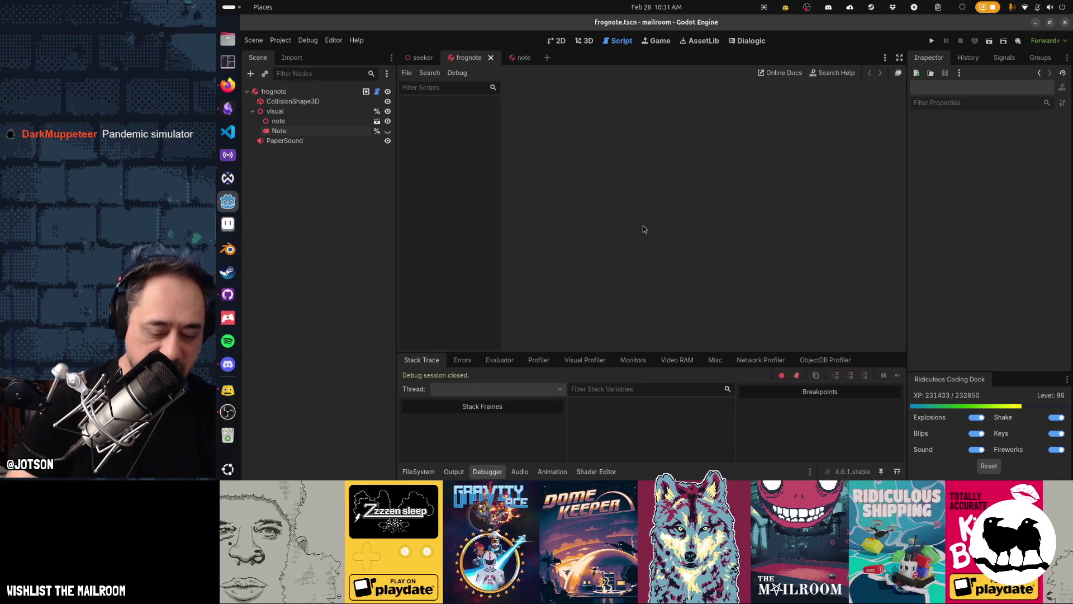
Quick-open the giftbox.tscn scene and select its root node.
key("shift+alt+o")
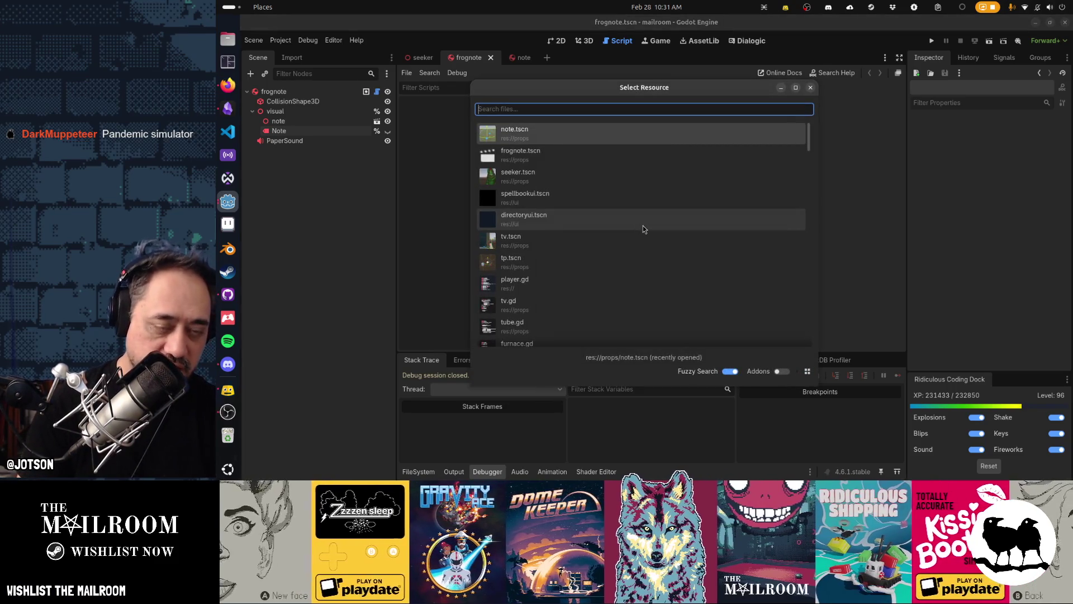
type("giftbox")
key("Return")
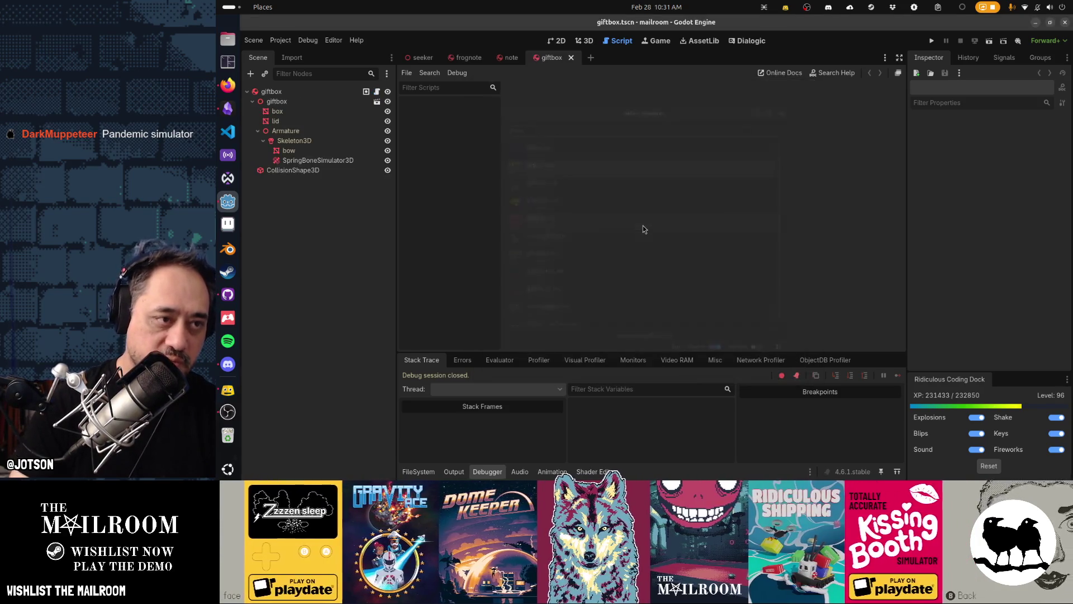
left_click(273, 92)
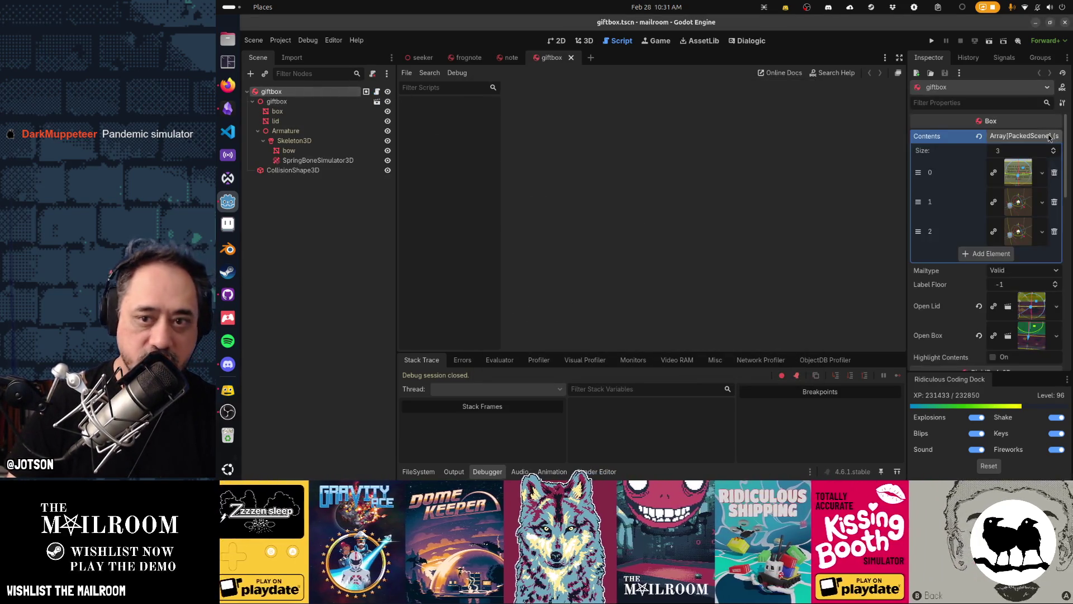
Uncheck the work group on the giftbox root node and save the scene.
left_click(975, 61)
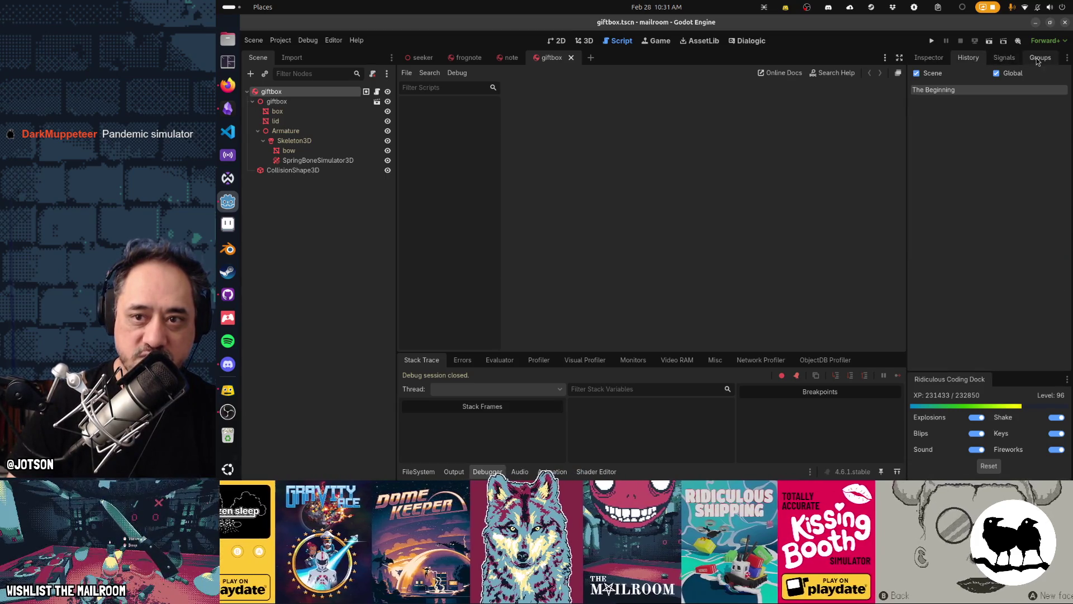
left_click(1037, 58)
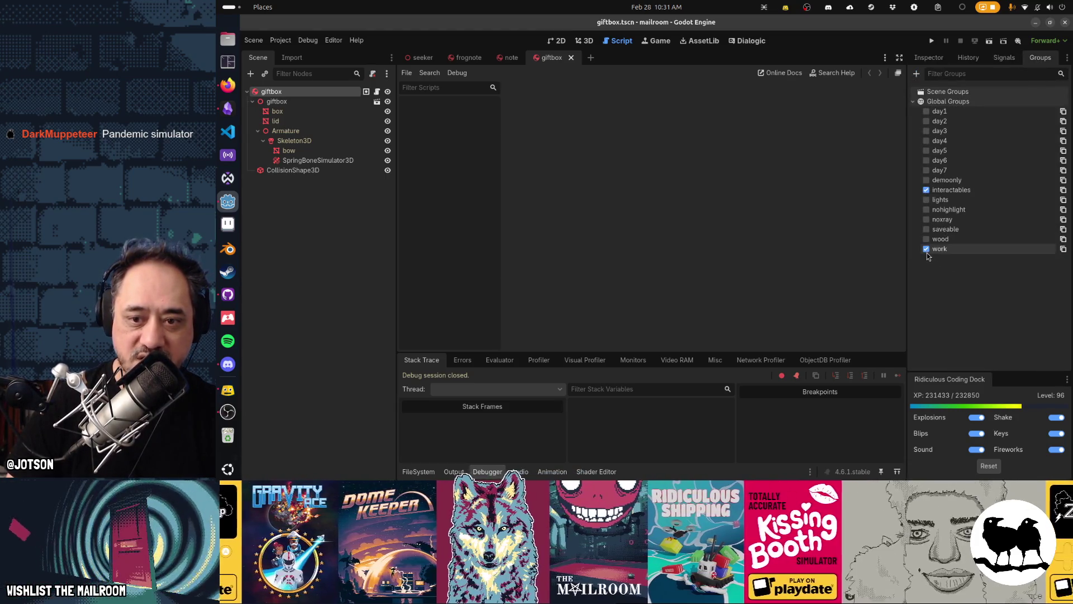
left_click(927, 249)
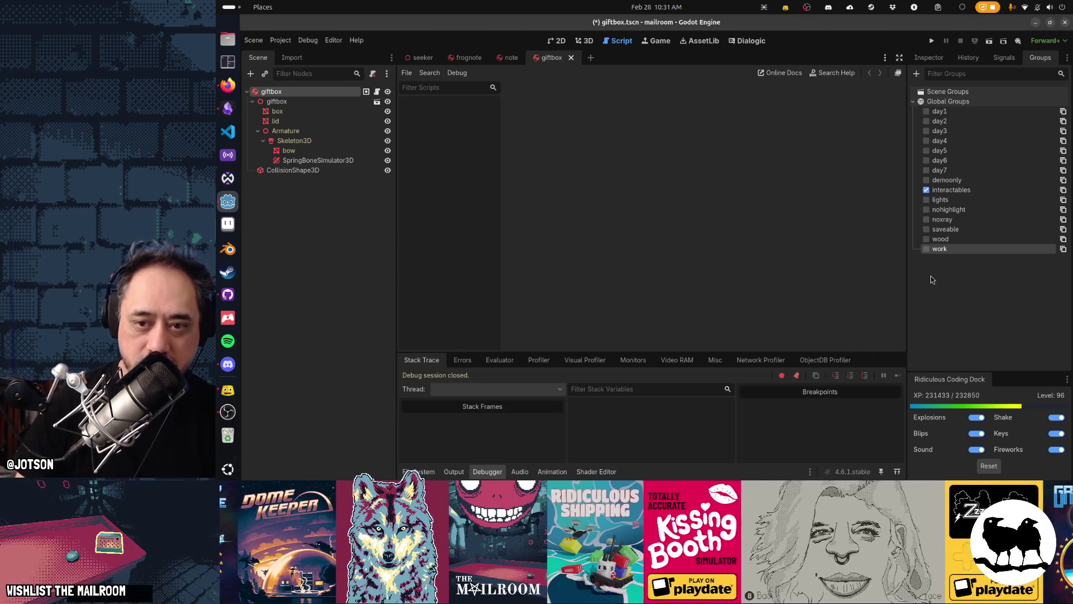
left_click(373, 265)
key("ctrl+s")
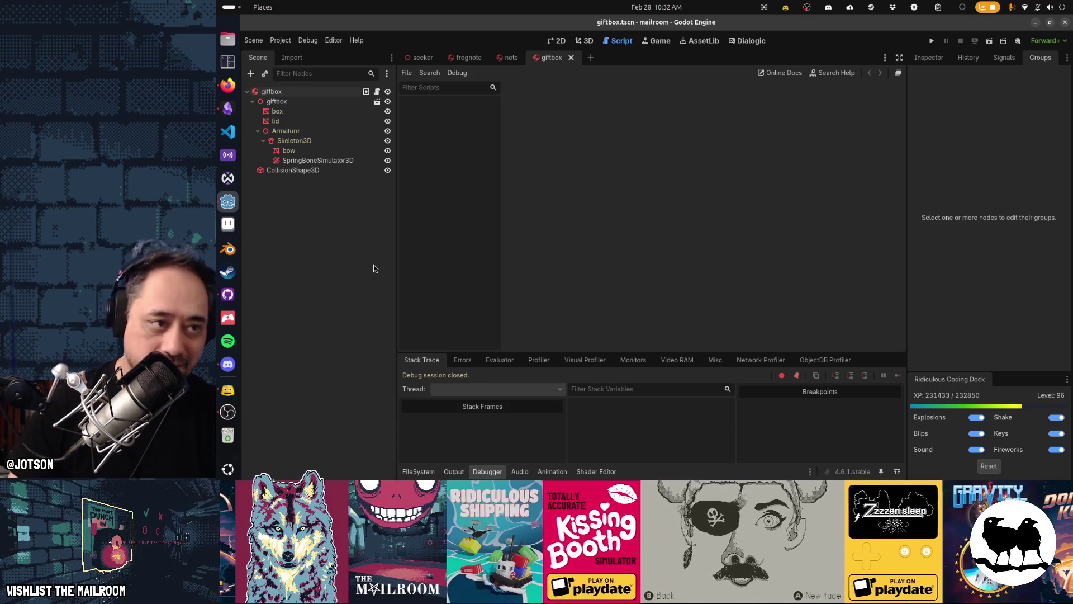
left_click(343, 93)
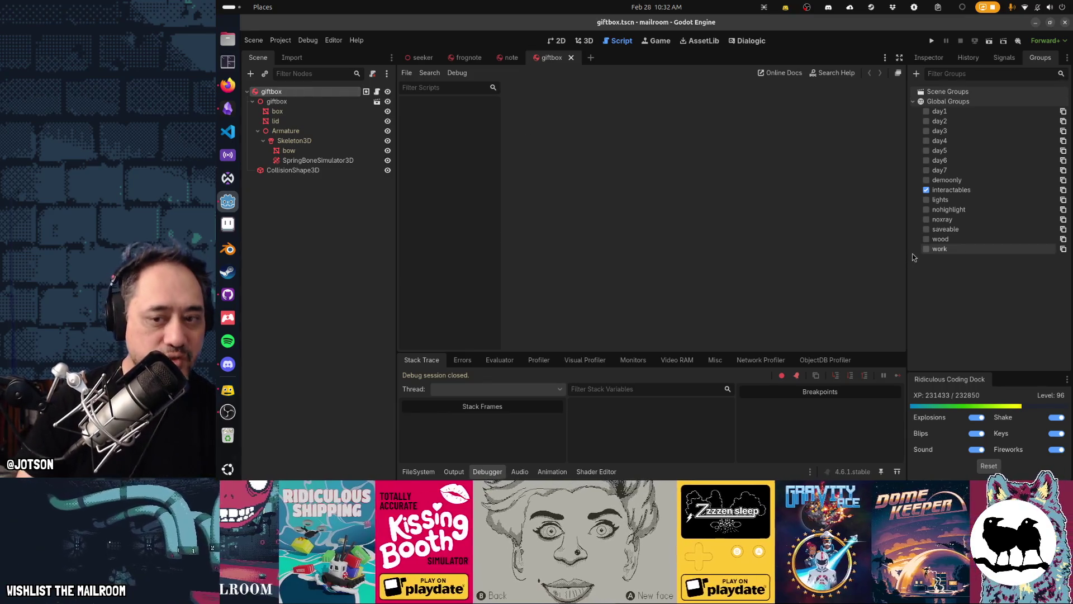
key("alt+shift+o")
Open tp.tscn and select its root node to compare its groups.
type("tp.tscn")
key("Return")
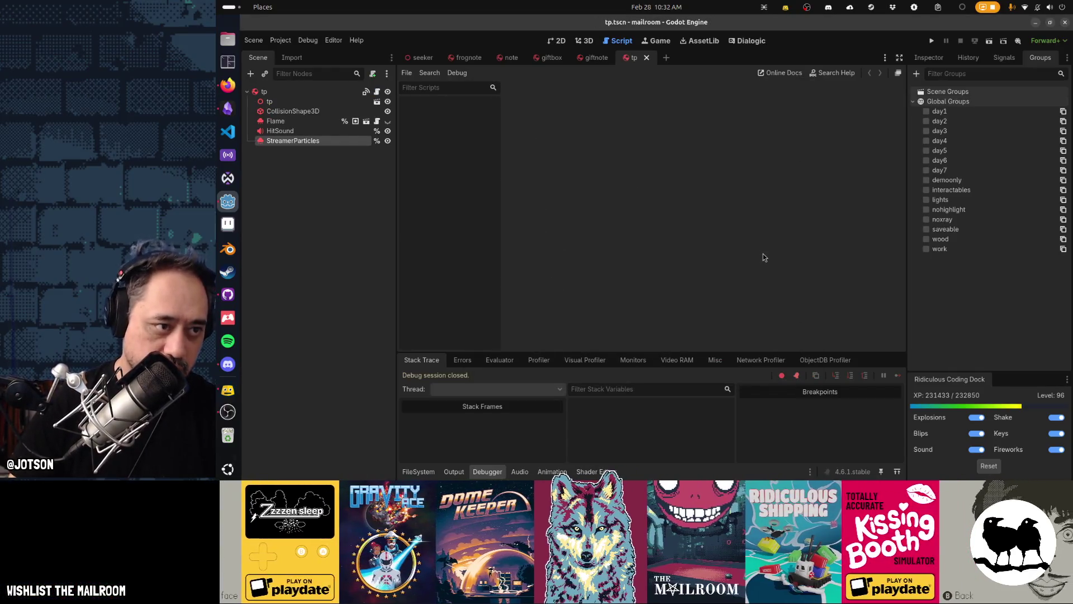
key("Up")
key("Up")
key("Up")
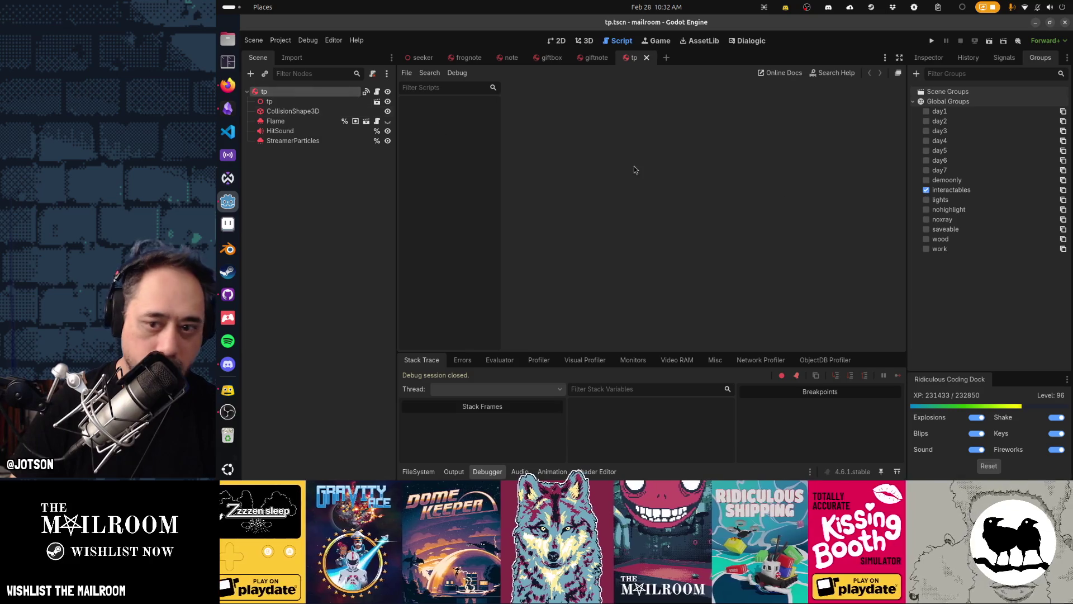
Close the tp, giftnote, giftbox, note, frognote and seeker scene tabs.
middle_click(625, 62)
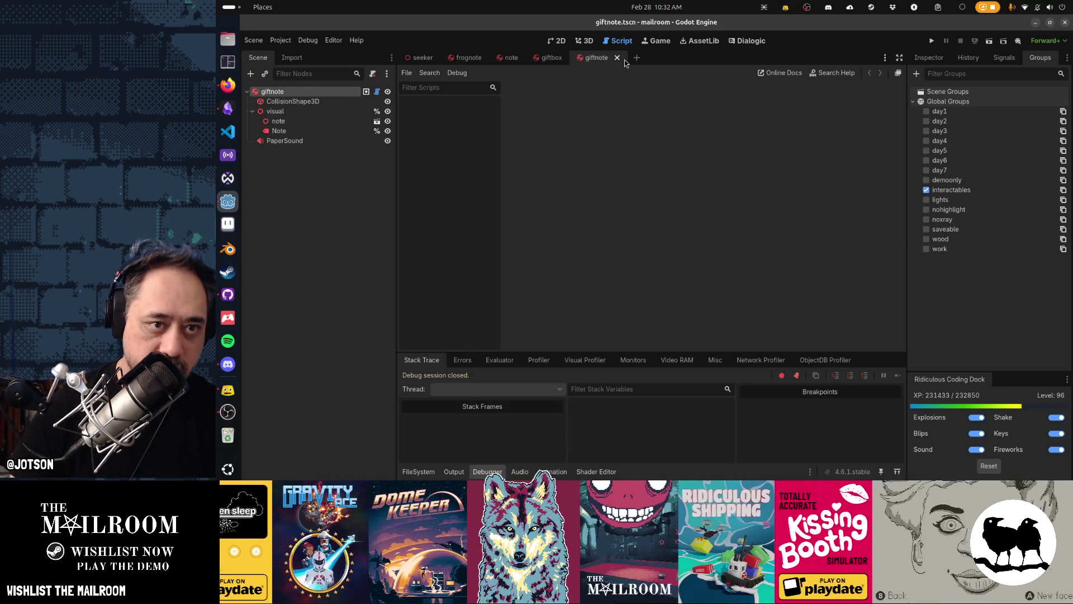
middle_click(605, 62)
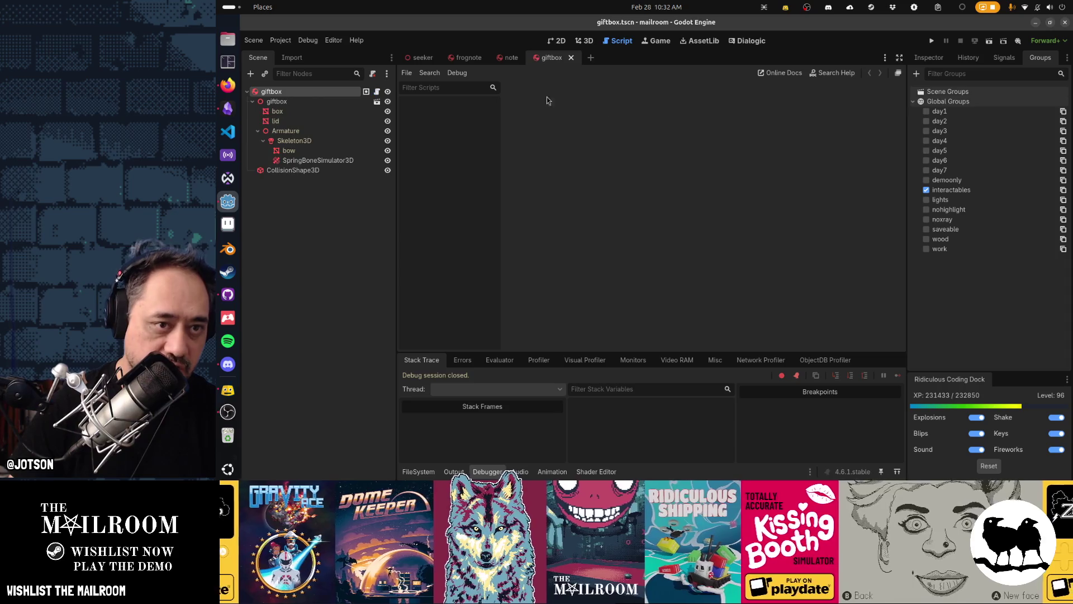
double_click(347, 93)
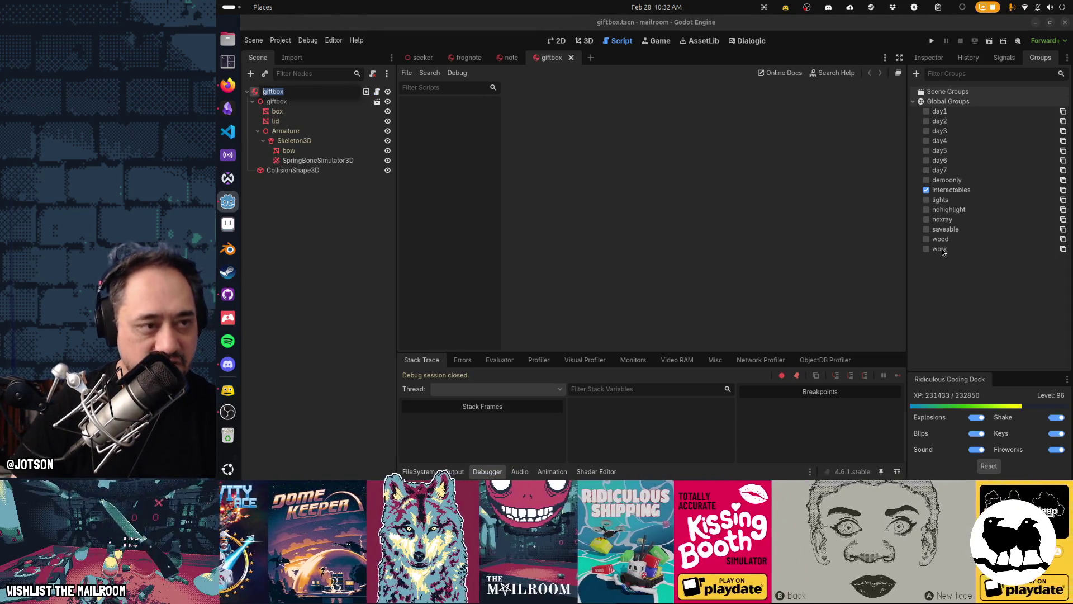
left_click(721, 241)
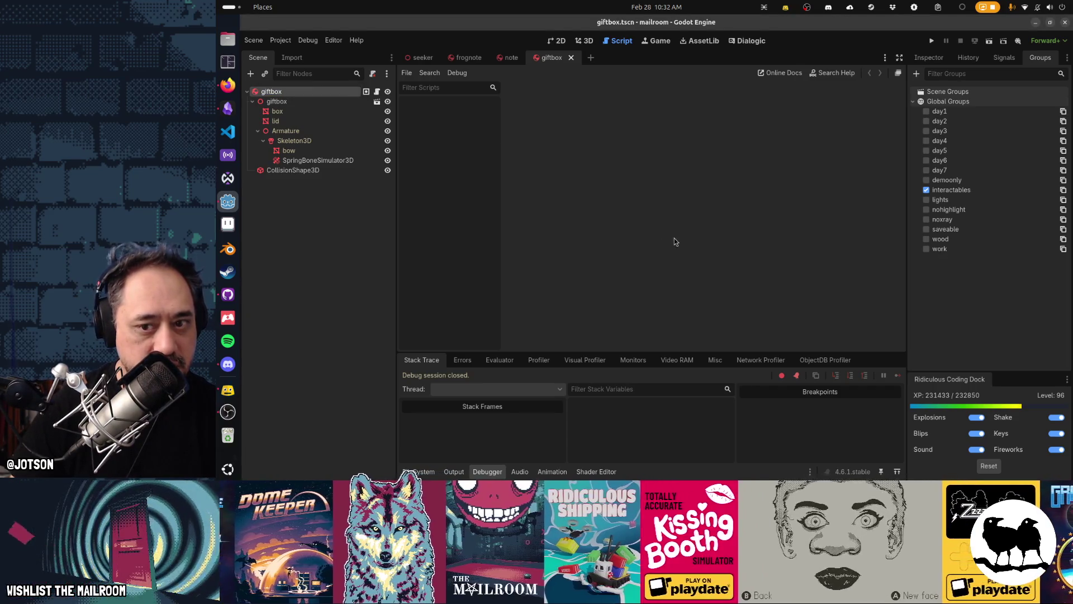
left_click(571, 58)
left_click(526, 58)
left_click(489, 57)
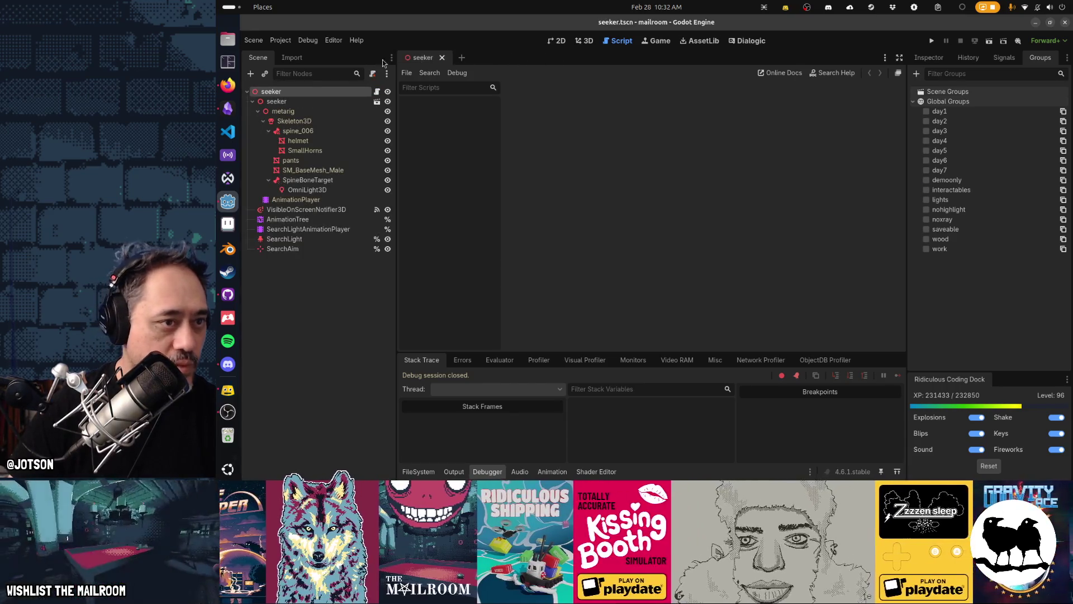
left_click(442, 58)
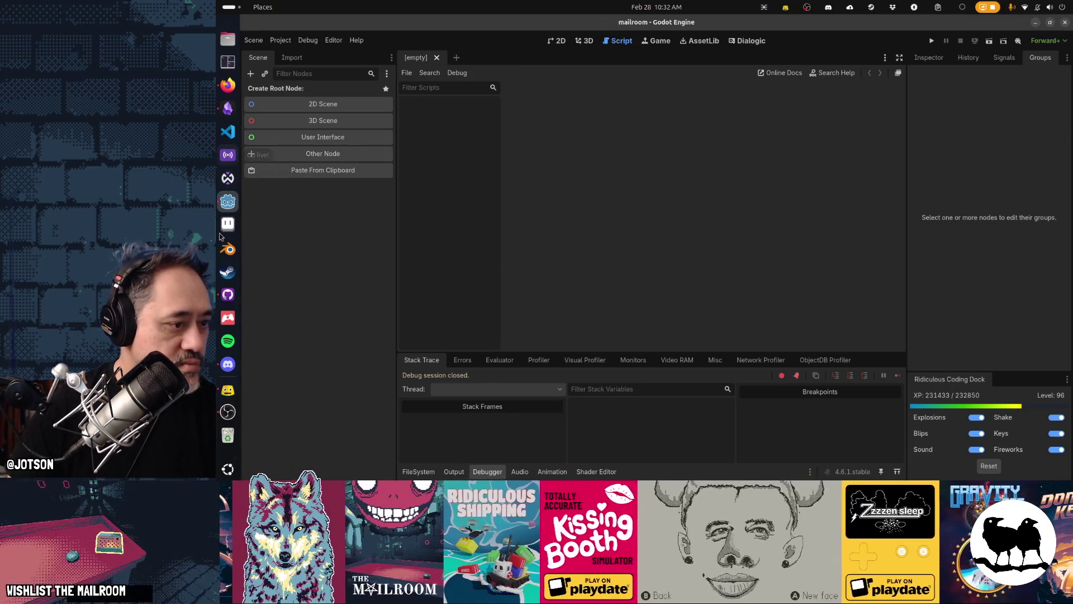
left_click(230, 295)
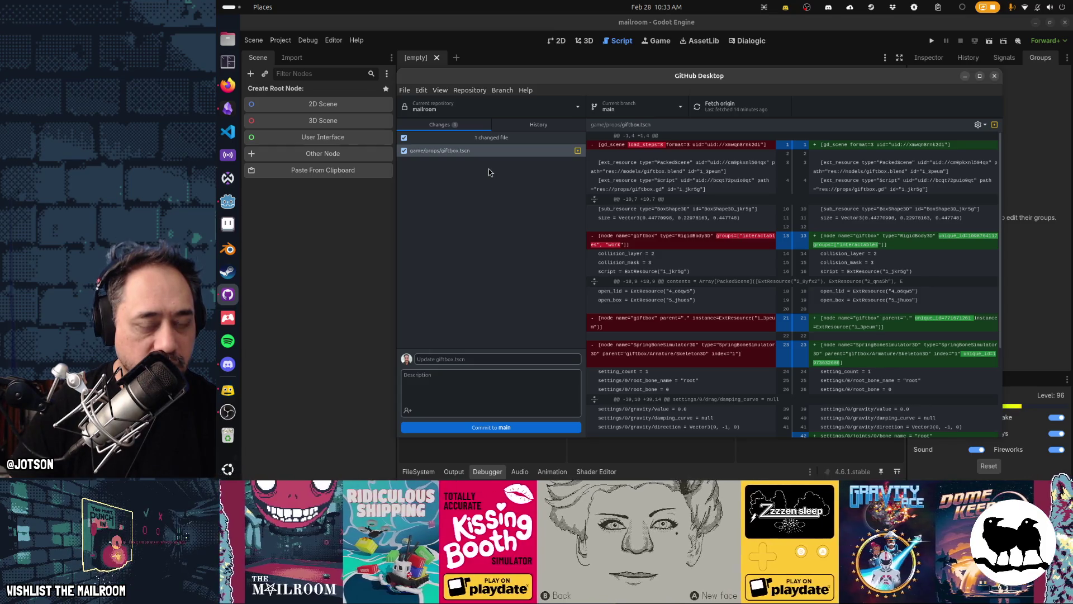
Write a commit summary and description noting the box didn't respawn in a streamer's game.
left_click(446, 356)
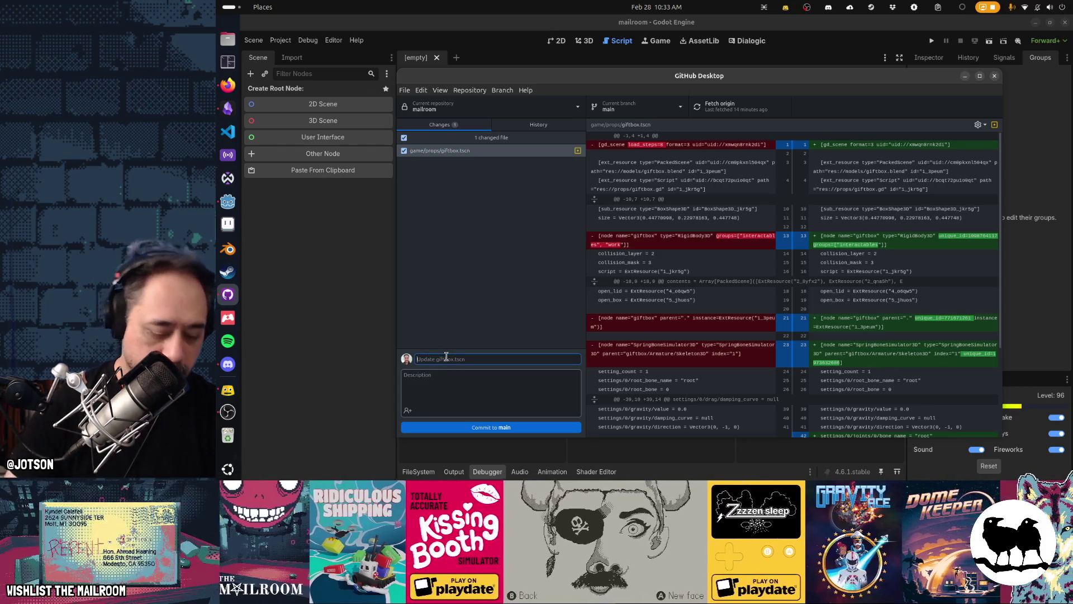
type("make giftbox NOT work")
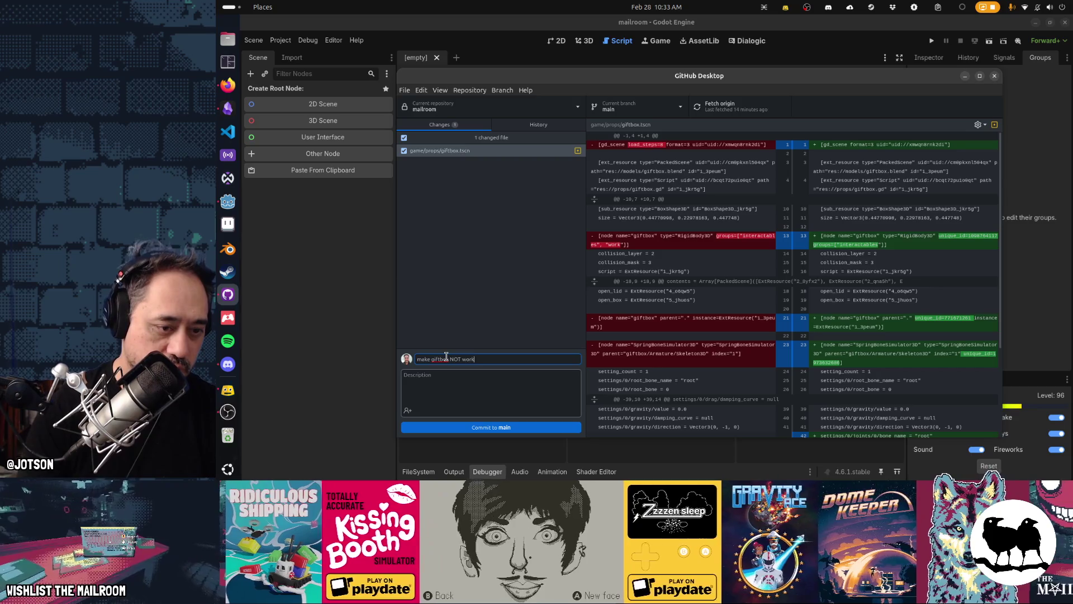
key("Tab")
type("saw one instance")
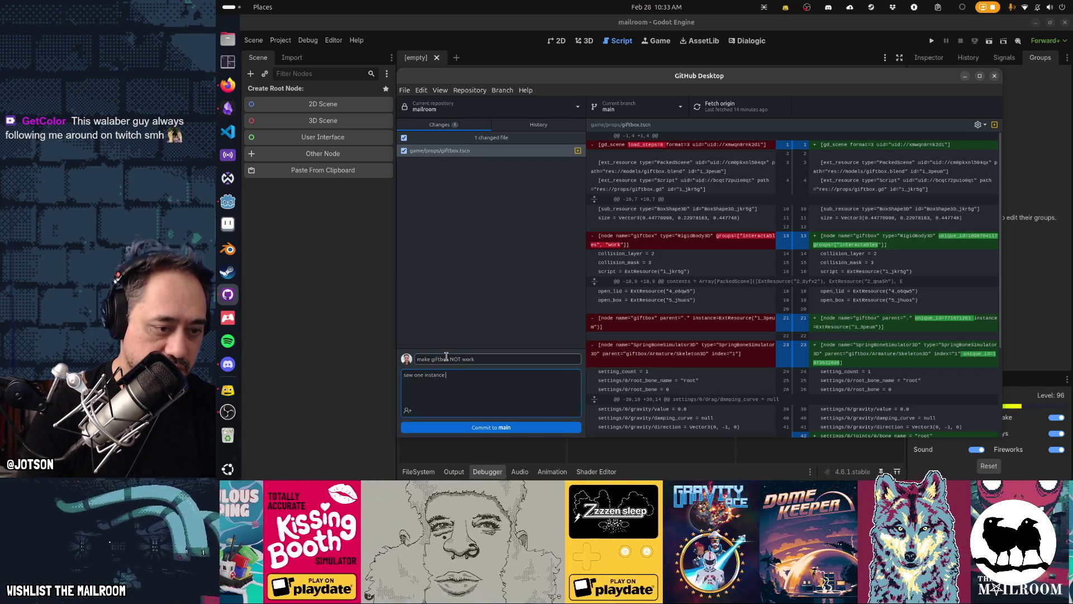
type("of a g")
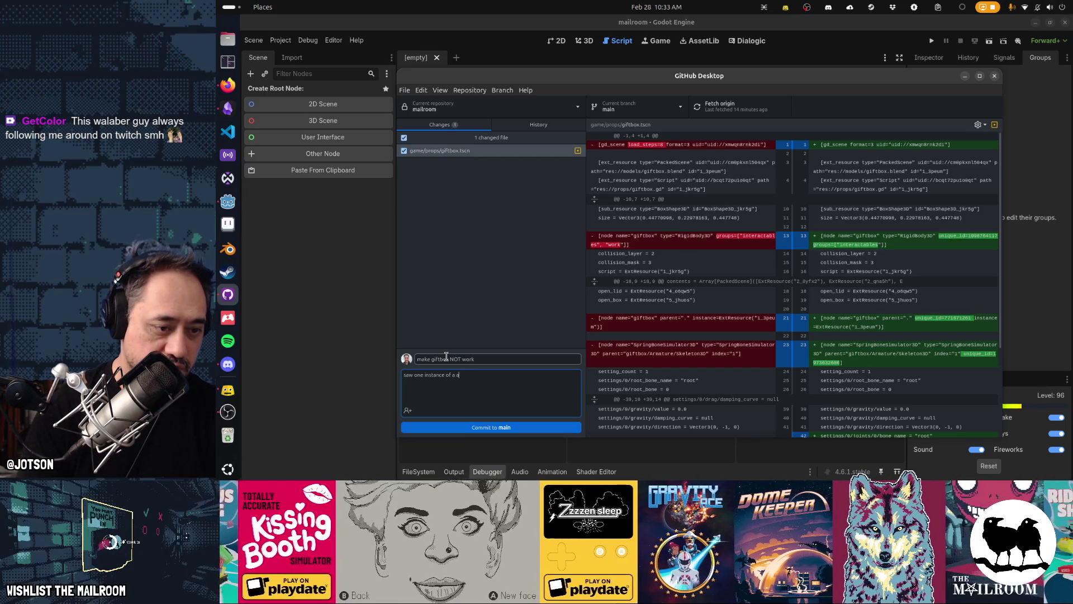
type("er softlock himself with the box because it")
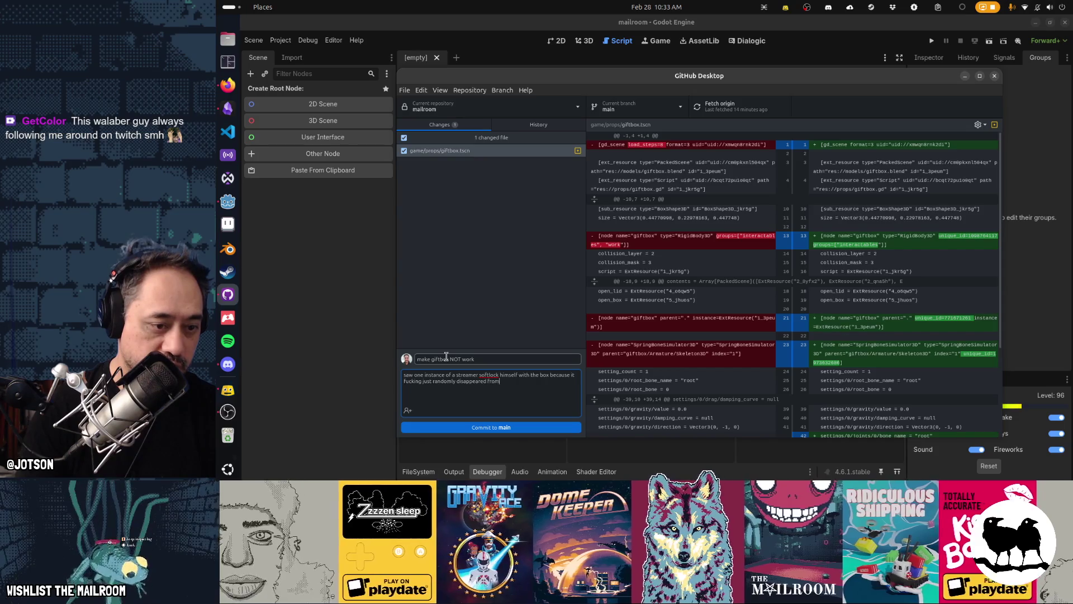
type("no reason but didn't re")
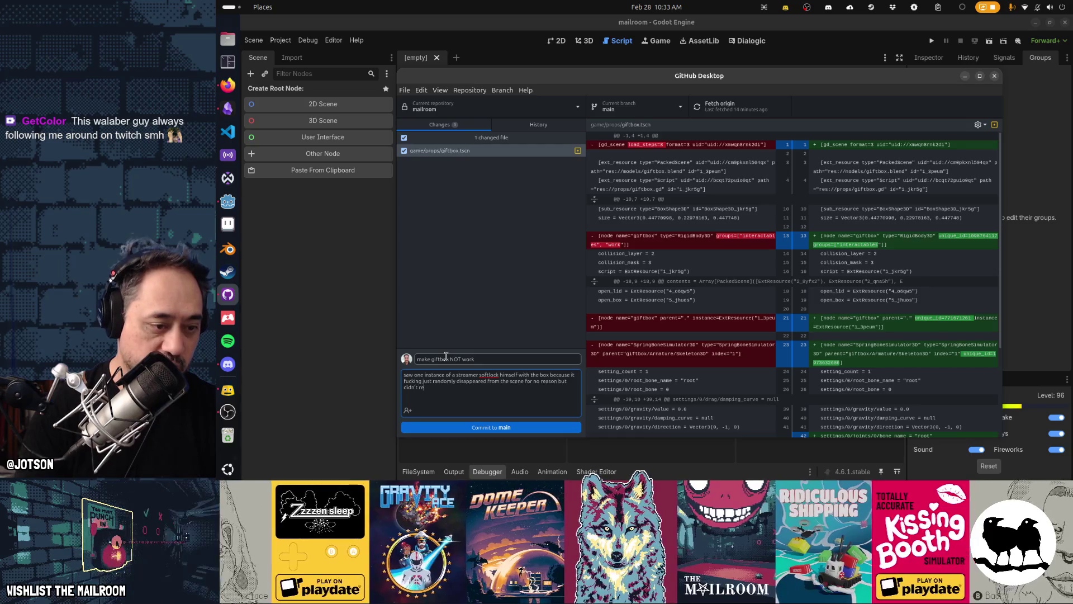
type("spawn i")
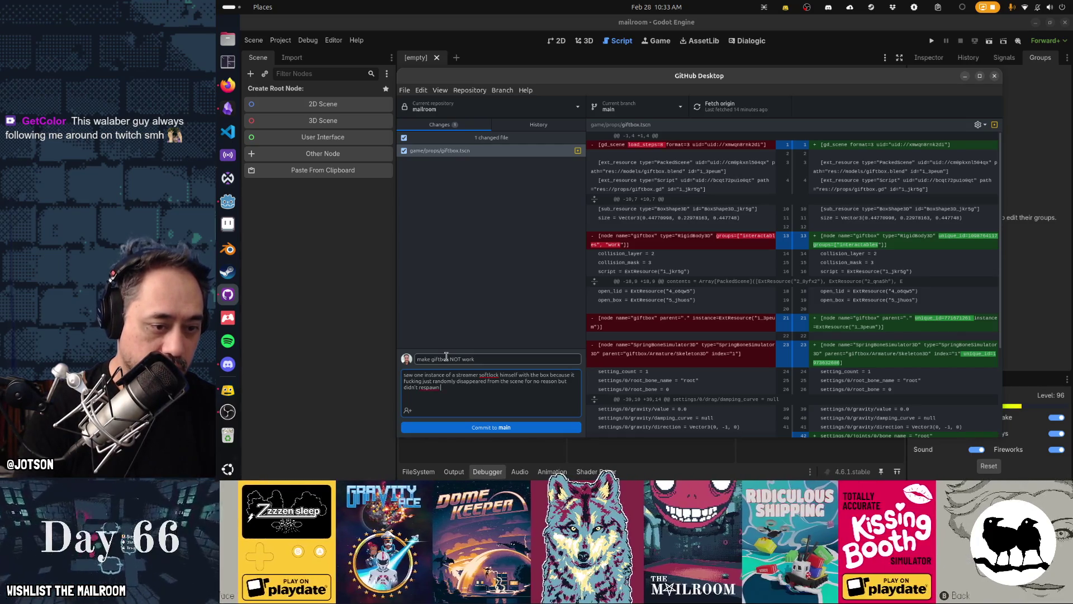
key("BackSpace")
key("BackSpace")
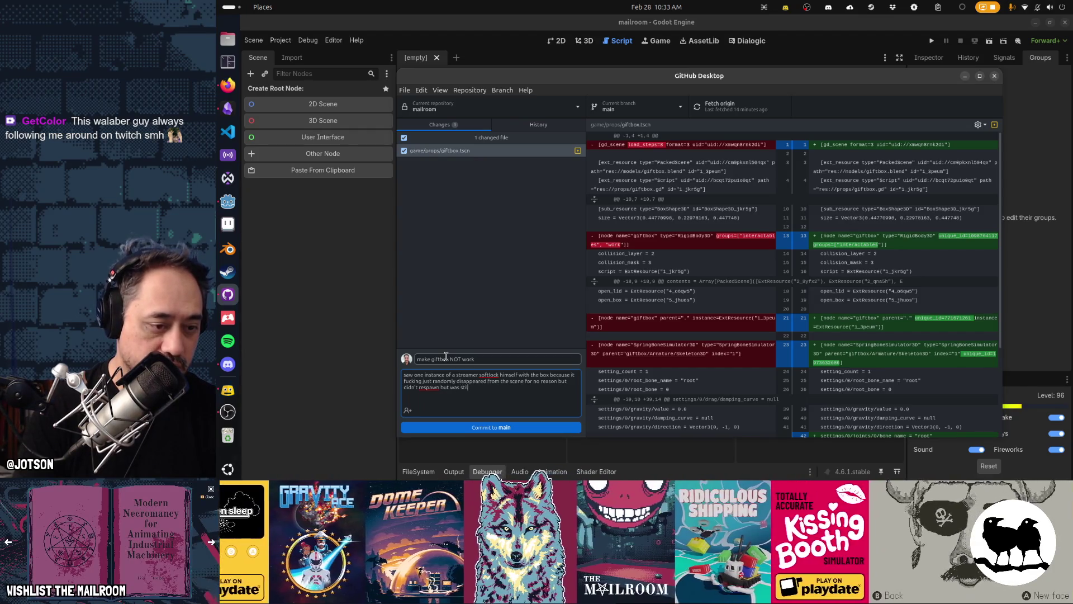
type("l in the game so wtf")
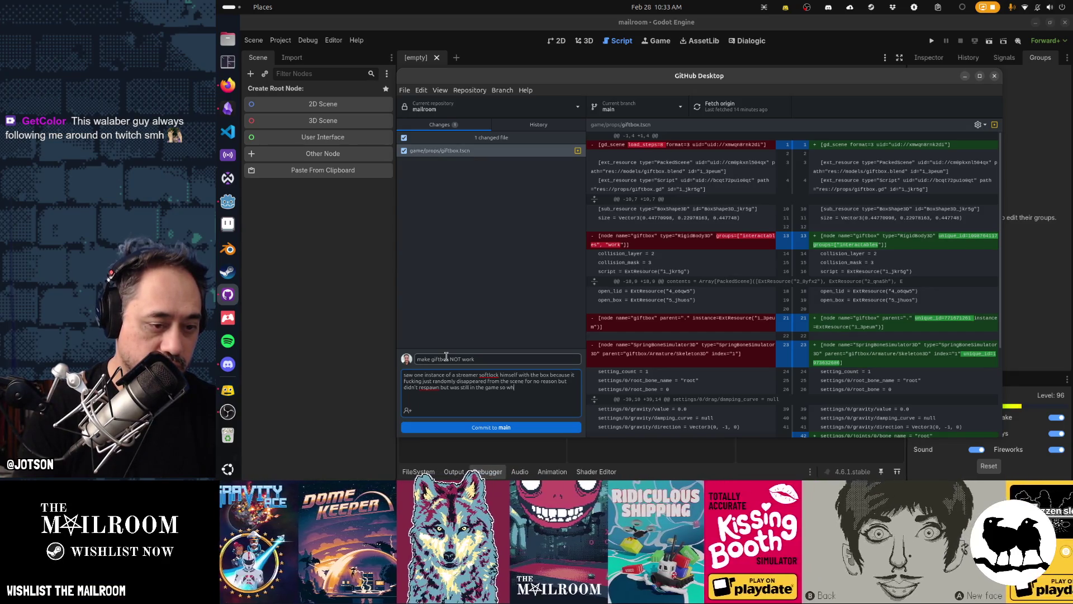
Commit the giftbox.tscn change to main and push it to origin.
left_click(483, 430)
left_click(747, 110)
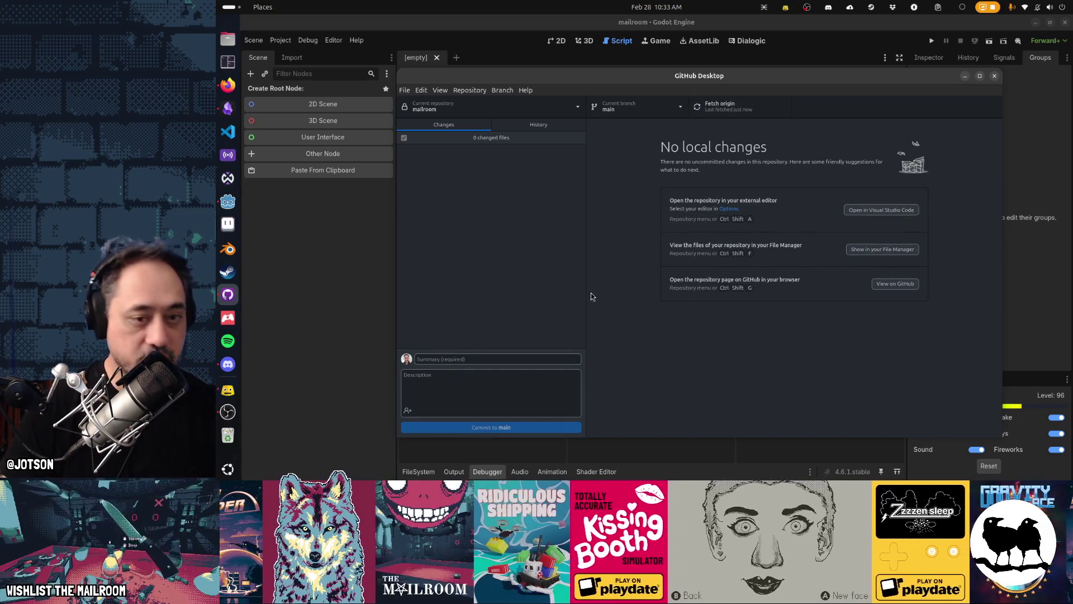
left_click(226, 110)
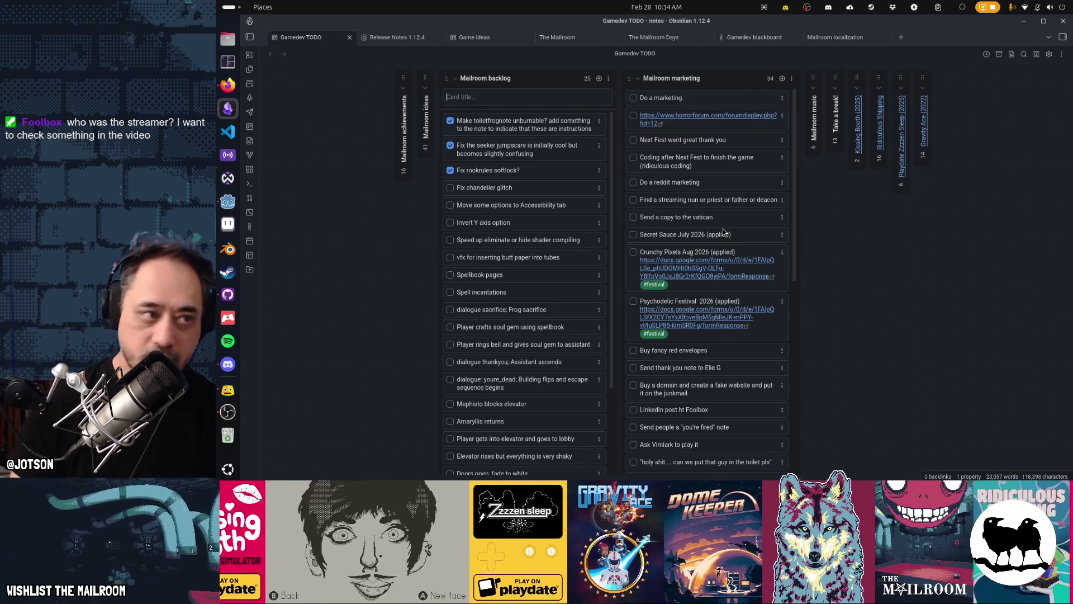
Switch from the Gamedev TODO board back to the browser's paused #SteamNextFest VOD.
left_click(228, 84)
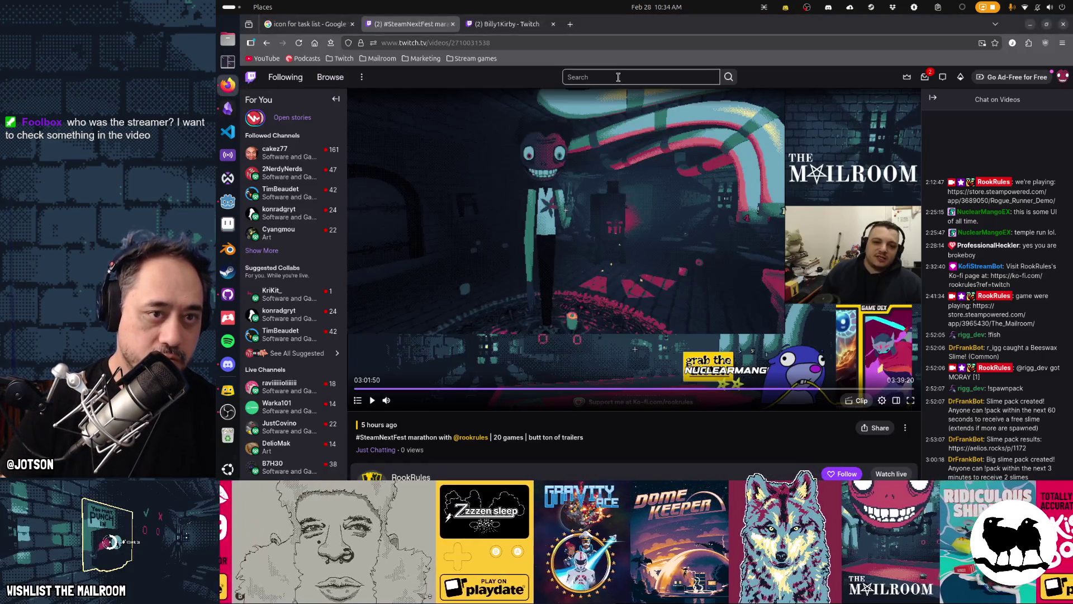
Glance at Billy1Kirby's stream, then return to the RookRules VOD and rewind it near 03:00:40.
left_click(514, 28)
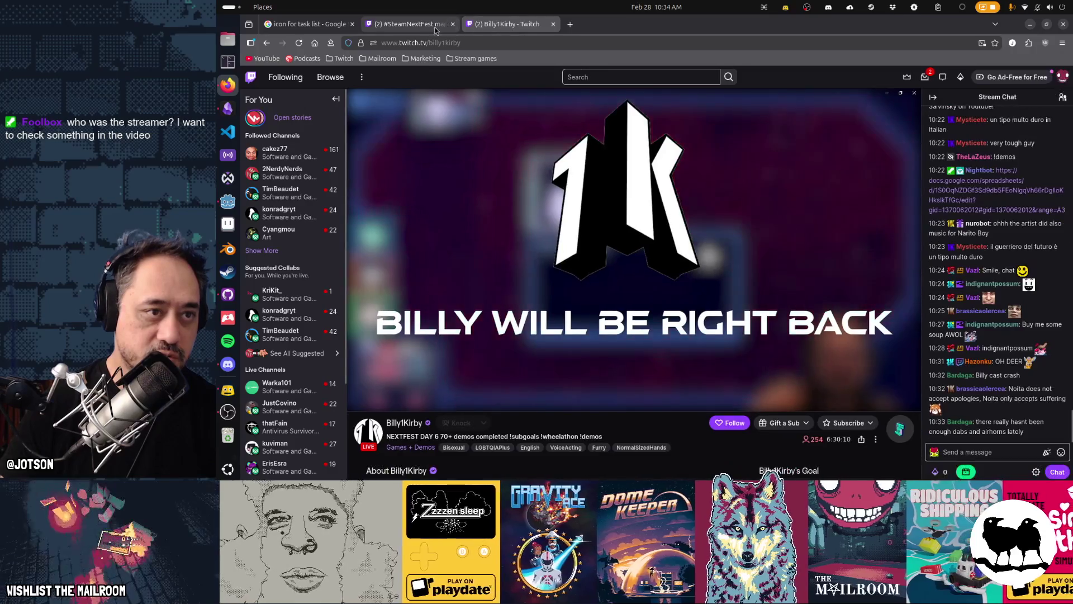
left_click(411, 24)
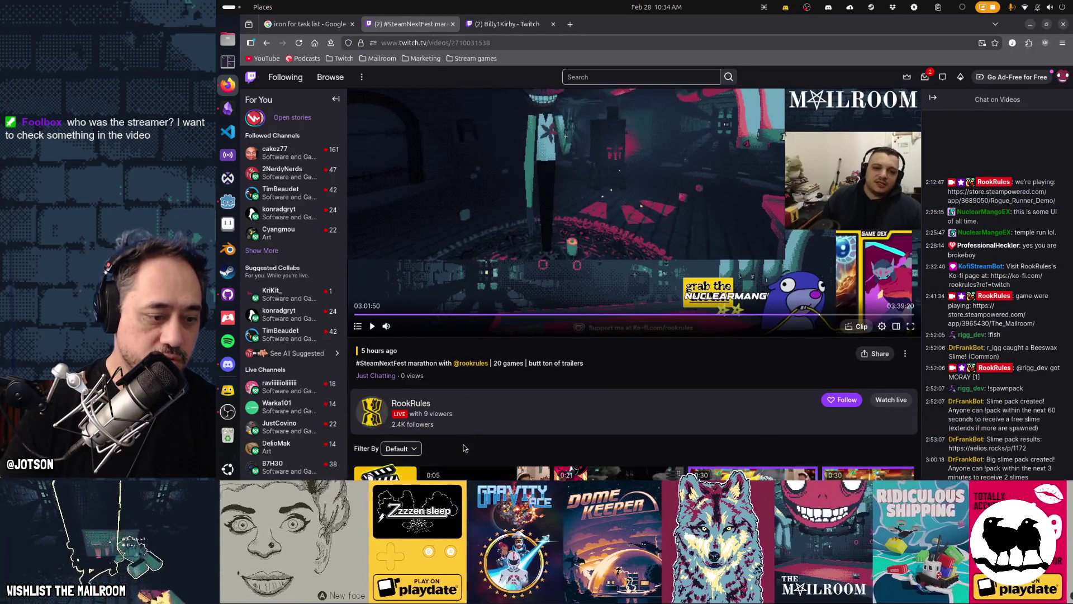
scroll(422, 441, "down", 2)
left_click(477, 42)
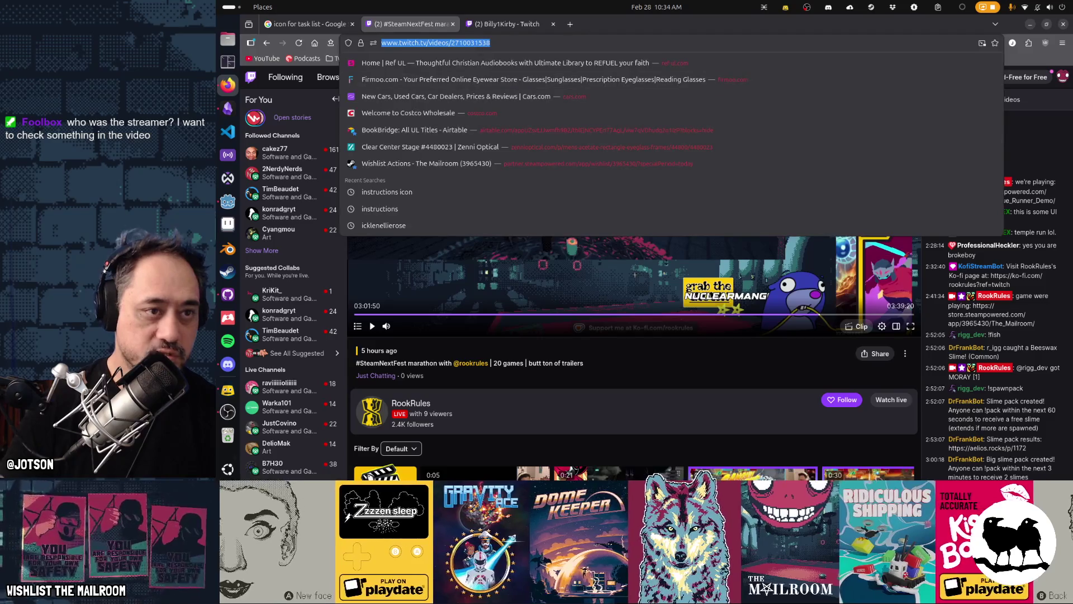
key("Escape")
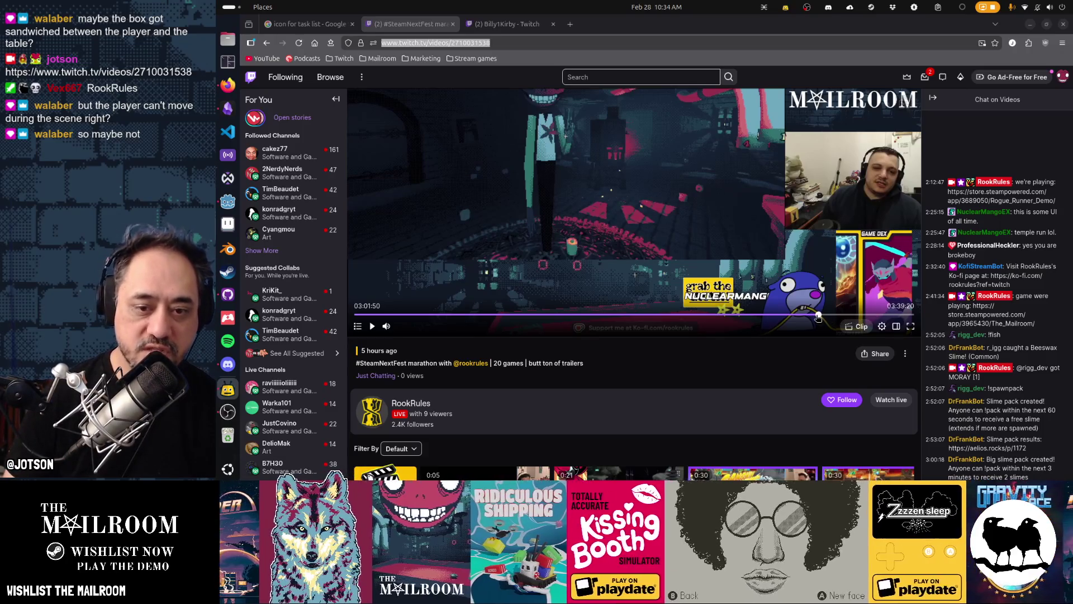
left_click(818, 316)
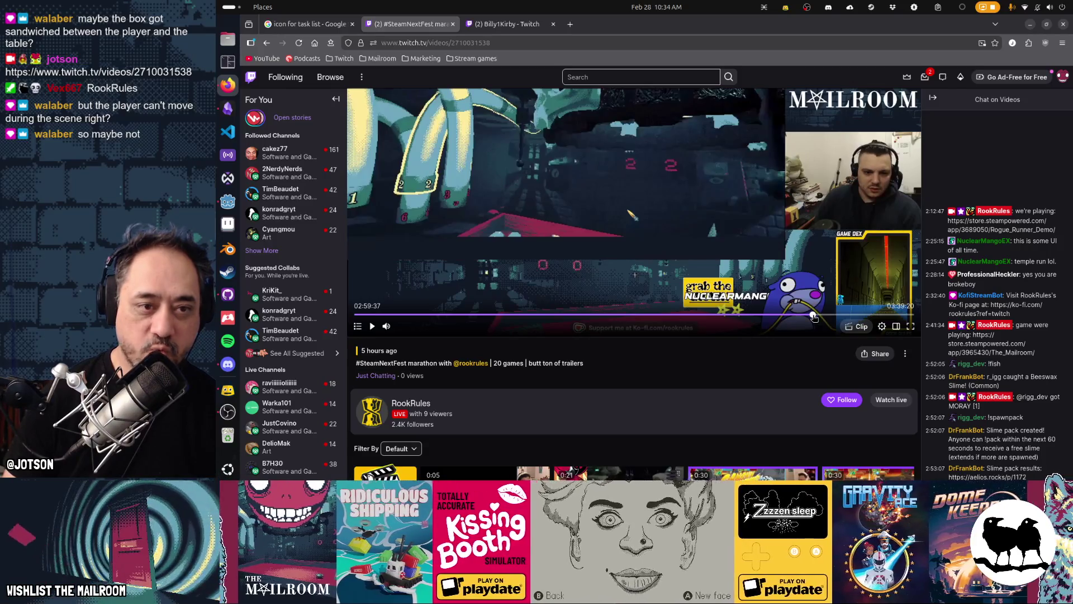
scroll(795, 303, "down", 3)
Play the VOD, jump back a few seconds, and pause at 02:59:36.
scroll(753, 263, "down", 3)
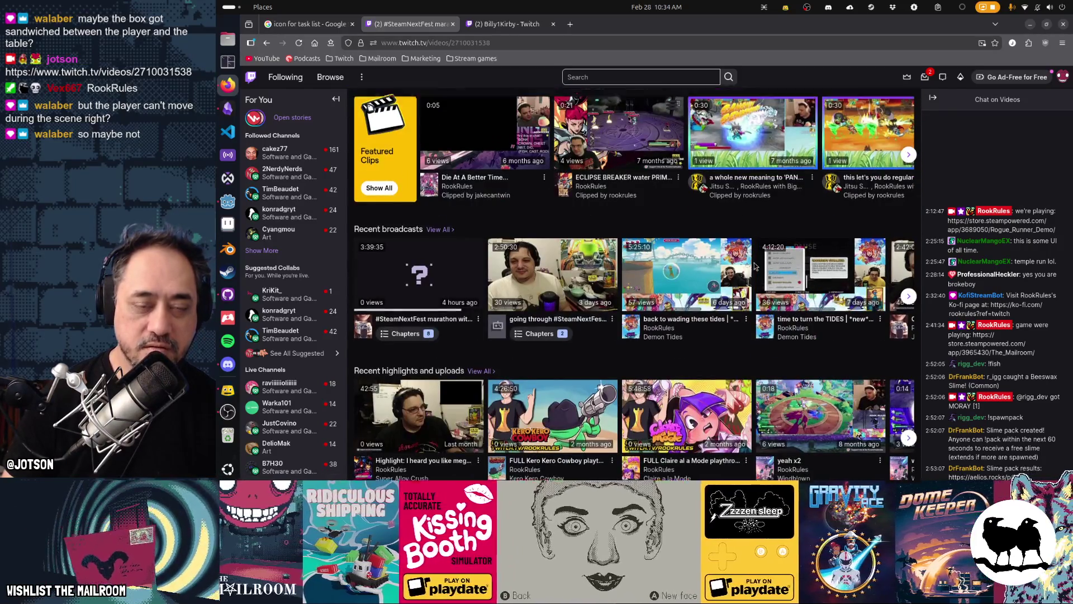
scroll(753, 263, "up", 7)
left_click(538, 226)
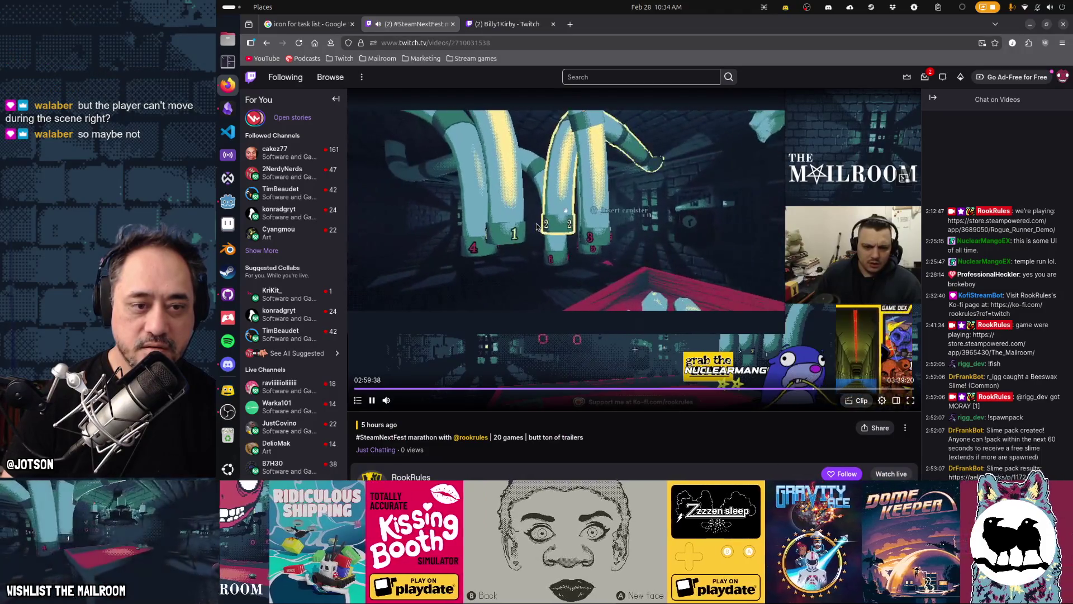
key("Left")
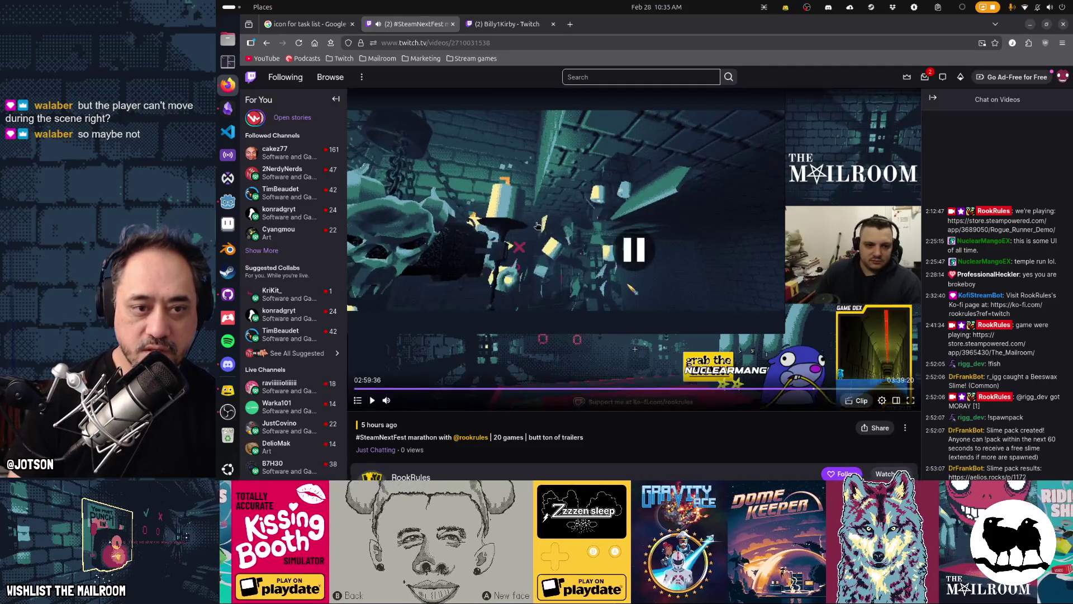
left_click(537, 225)
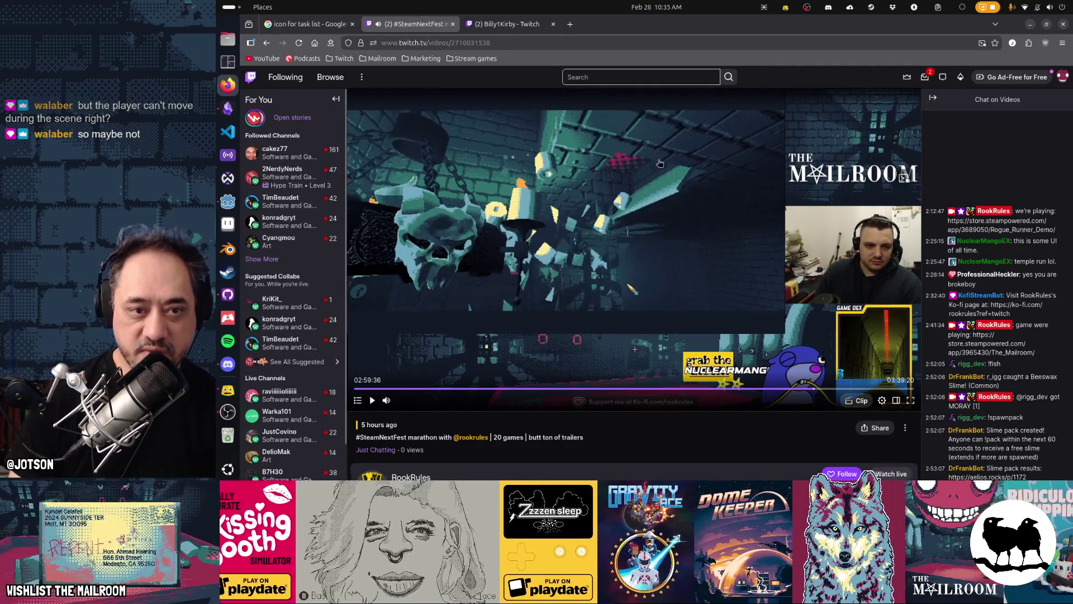
Step through the footage with repeated play-pause clicks, then resume playback toward 02:59:53.
left_click(632, 162)
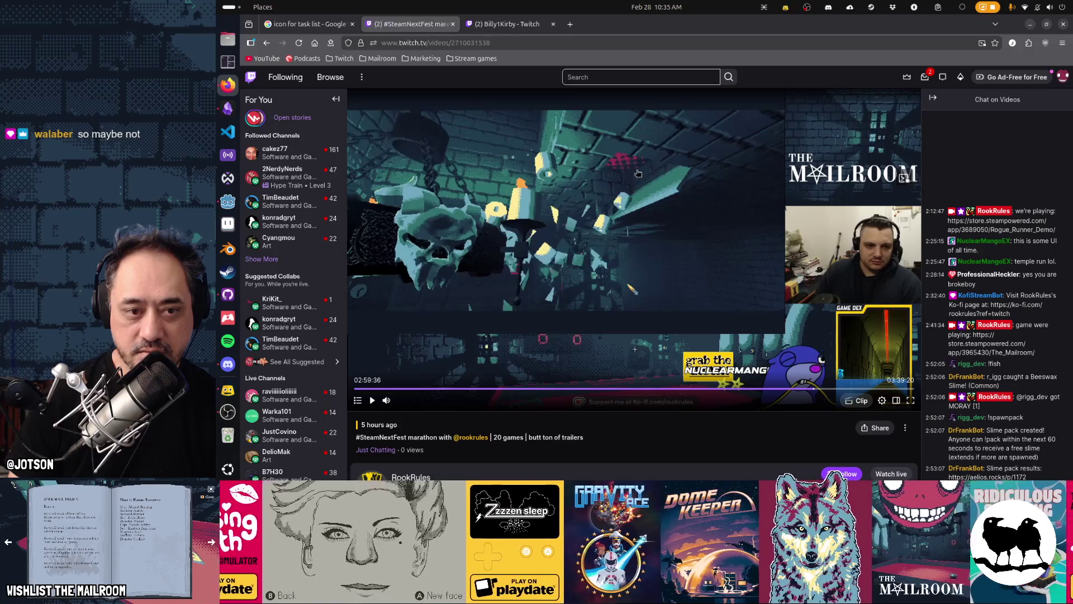
left_click(632, 207)
left_click(624, 208)
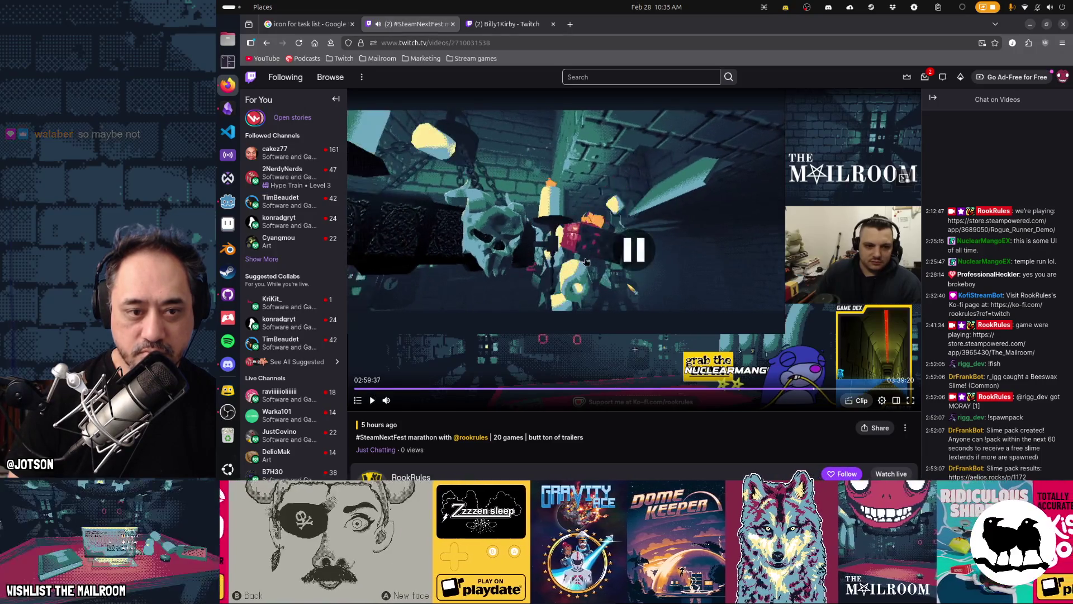
left_click(574, 298)
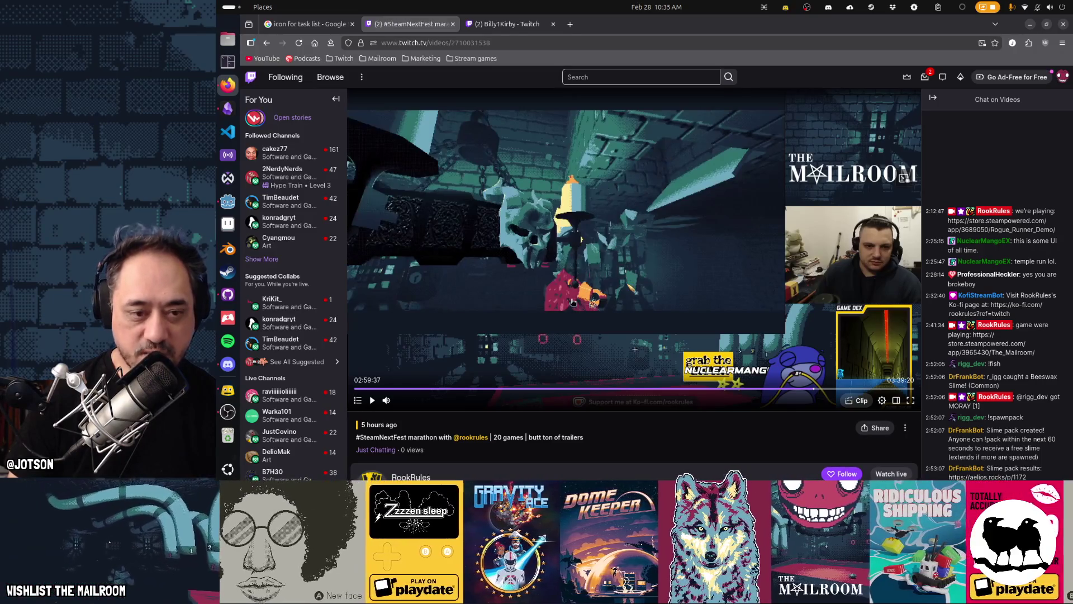
left_click(572, 302)
left_click(573, 302)
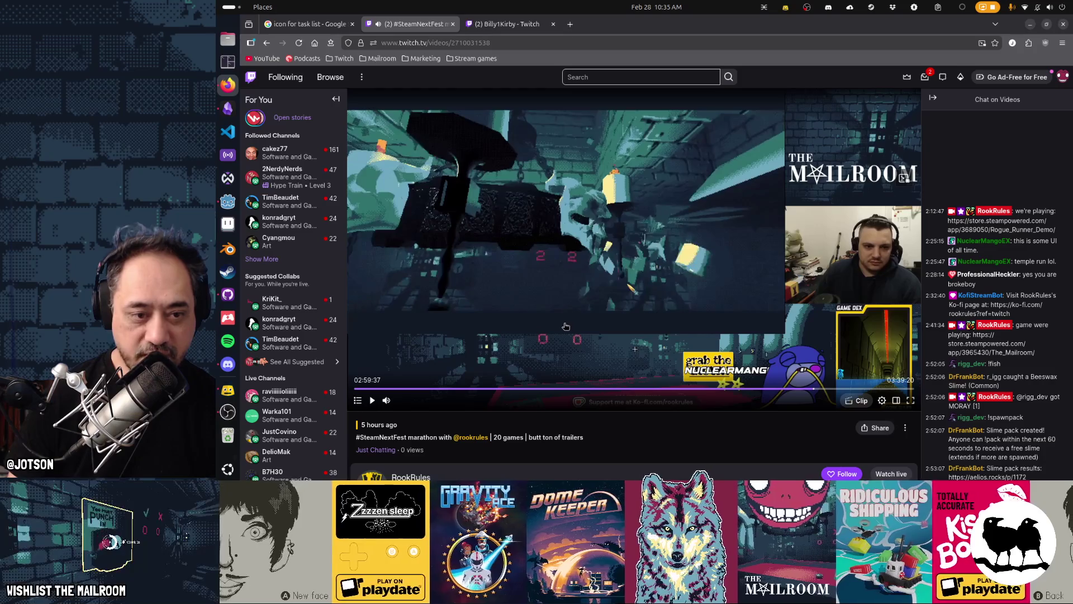
left_click(565, 326)
left_click(566, 326)
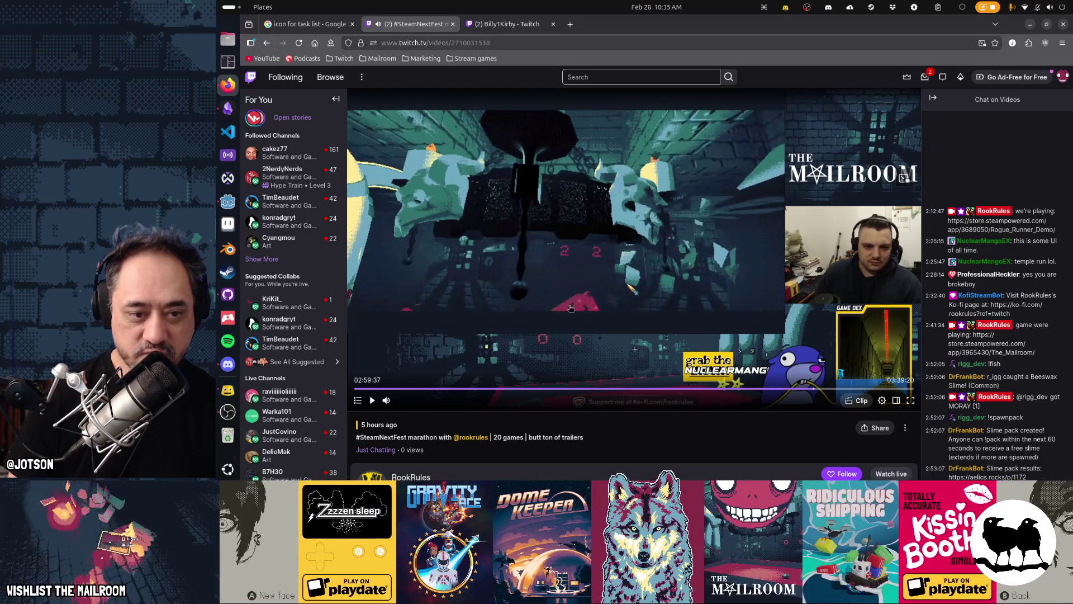
left_click(579, 314)
left_click(582, 315)
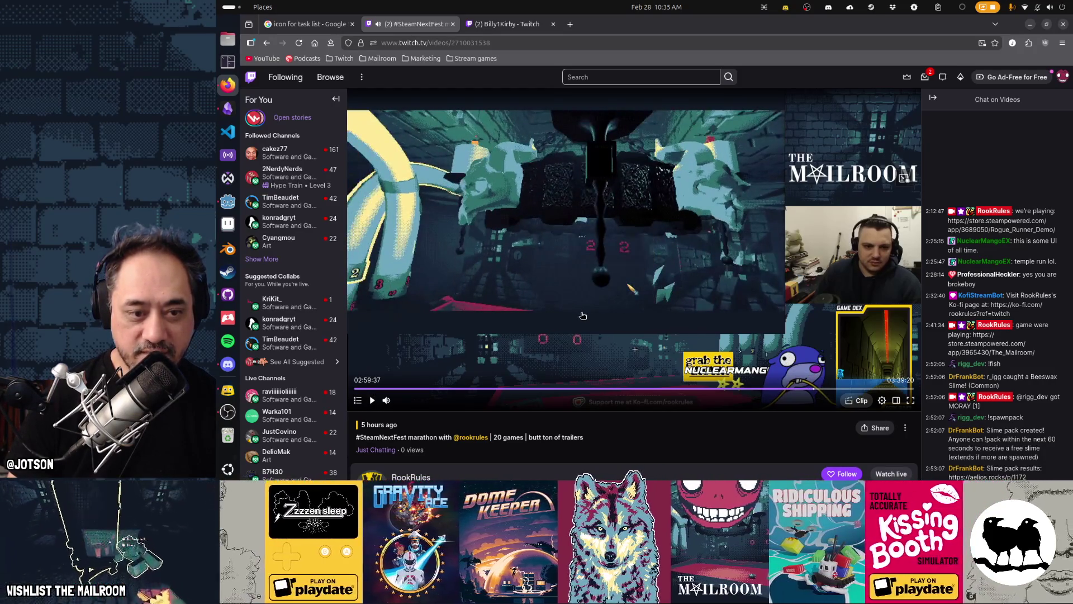
left_click(568, 319)
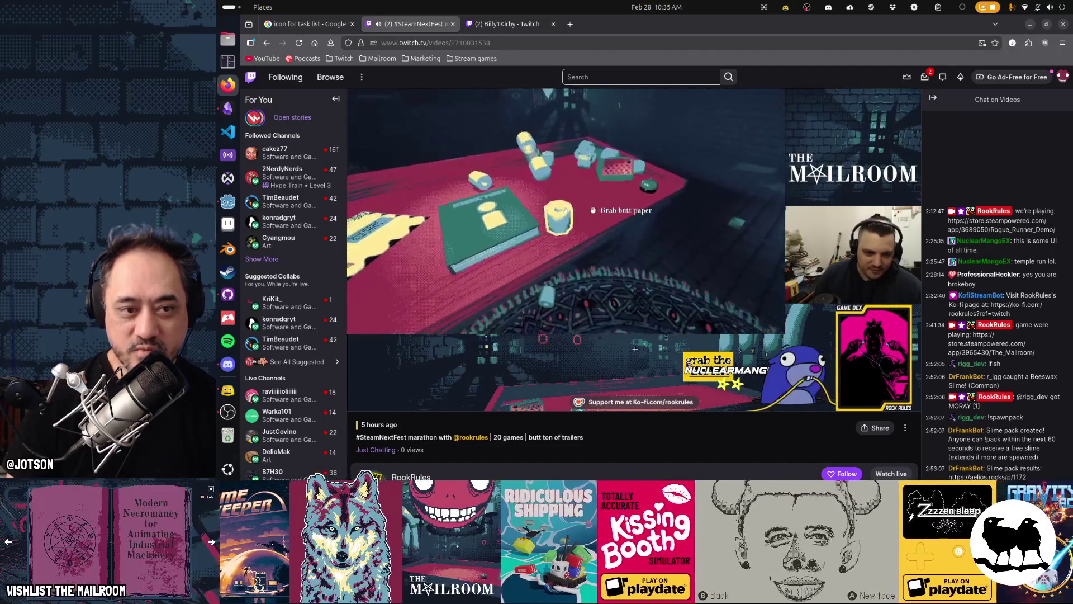
Pause the RookRules VOD at 02:59:55 on the red table with scattered props.
mouse_move(734, 200)
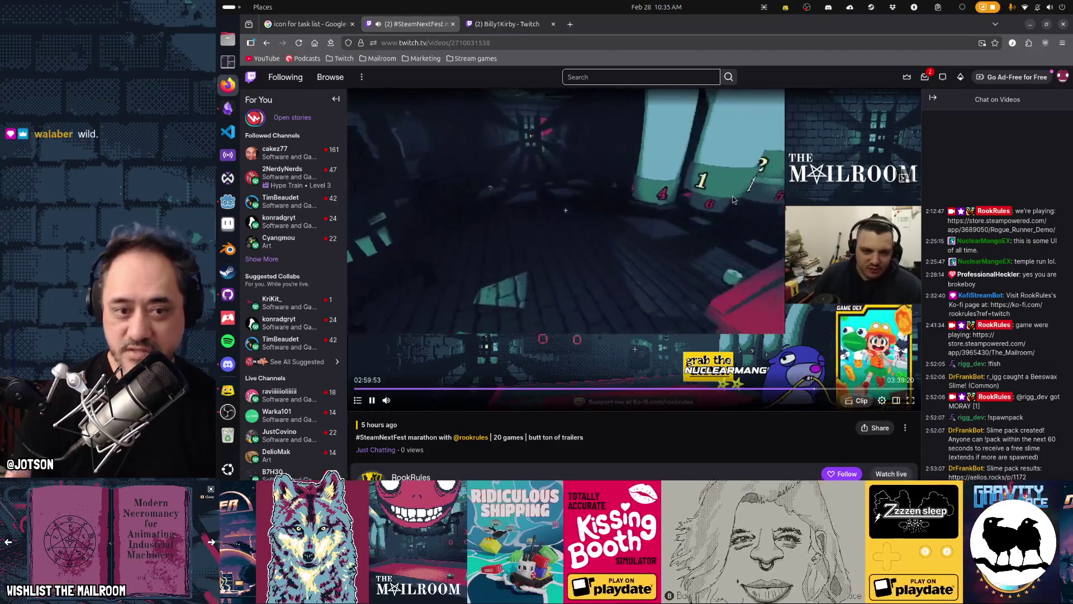
left_click(734, 199)
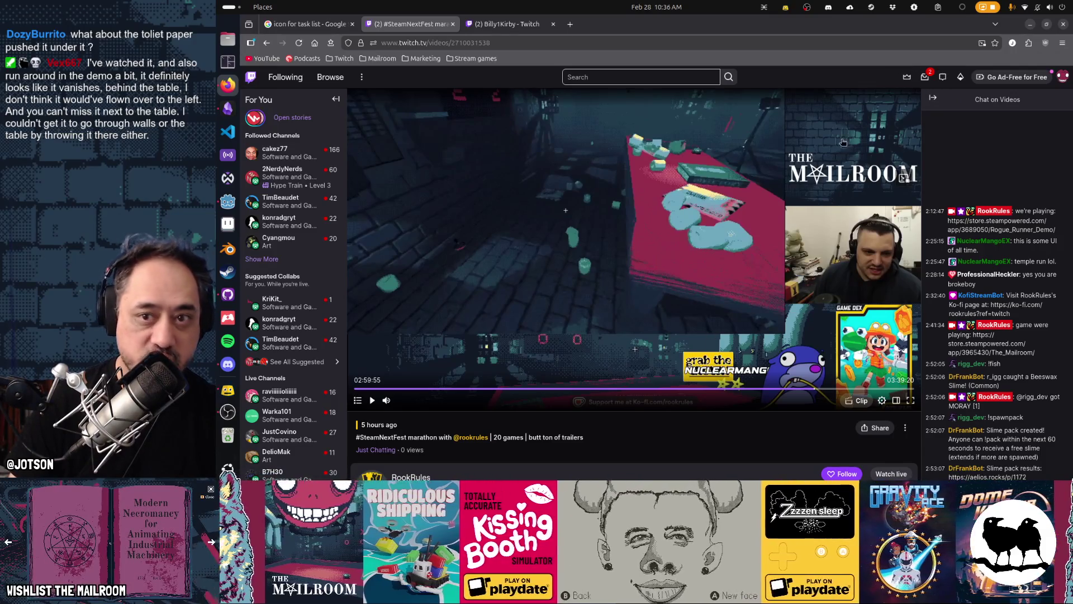
scroll(504, 353, "down", 3)
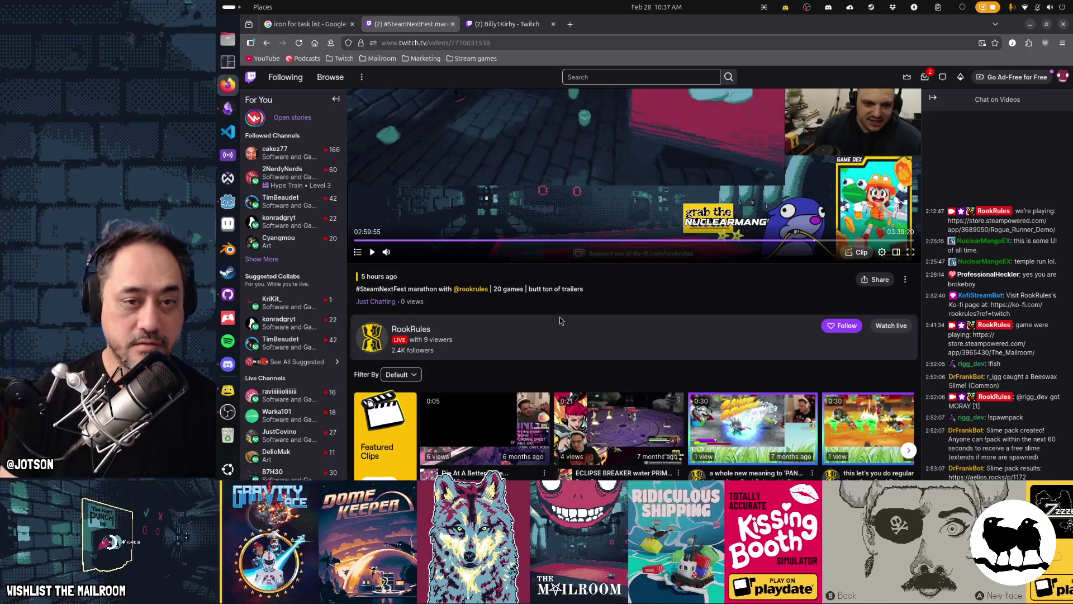
scroll(561, 321, "up", 3)
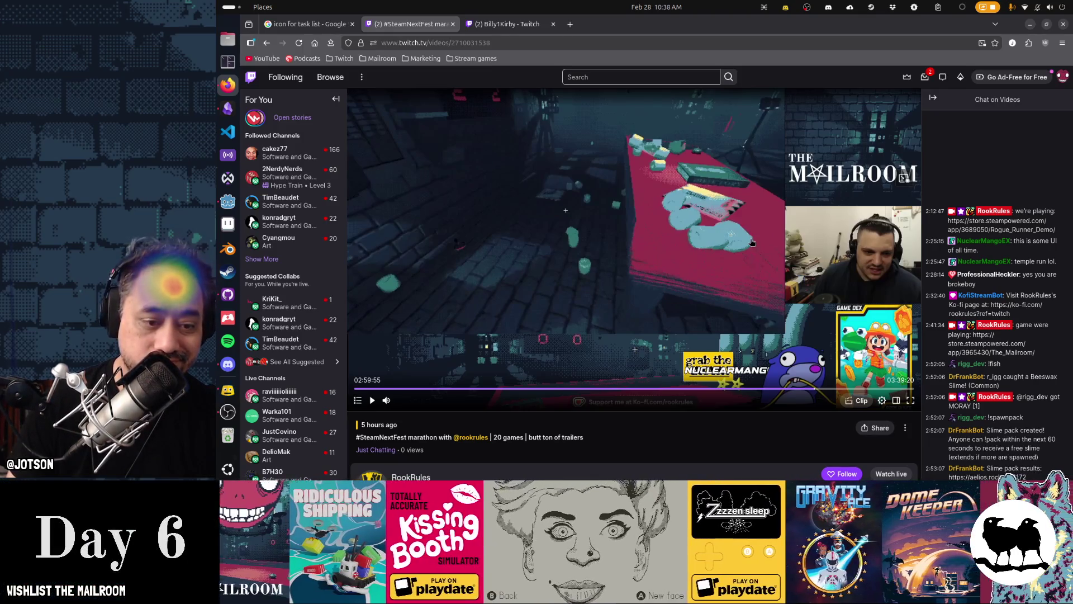
left_click(506, 26)
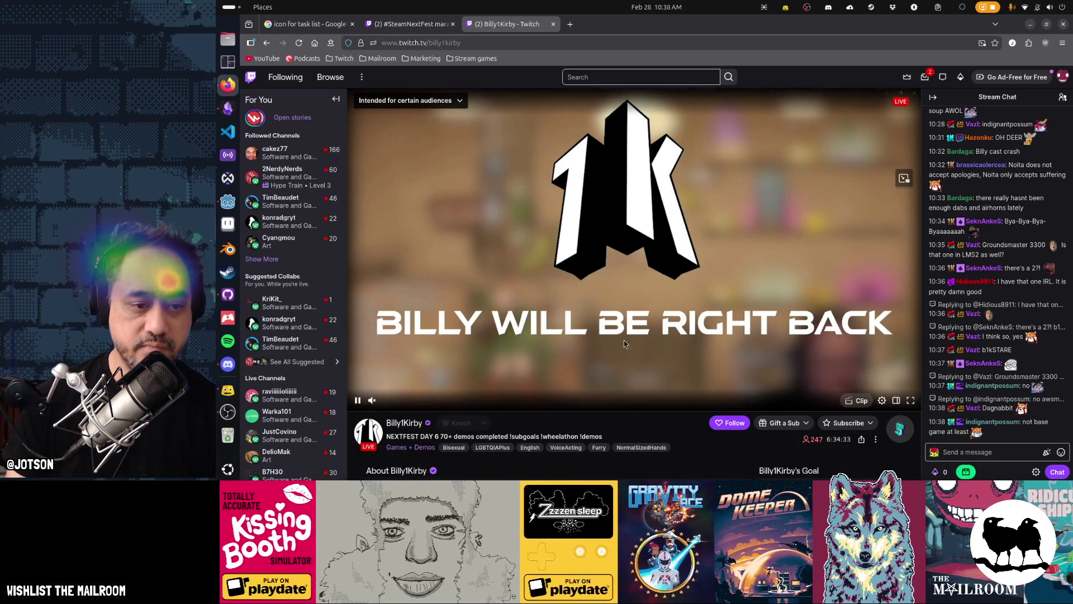
Scroll the stream chat back up to Nightbot's Google Sheets link.
scroll(621, 428, "down", 3)
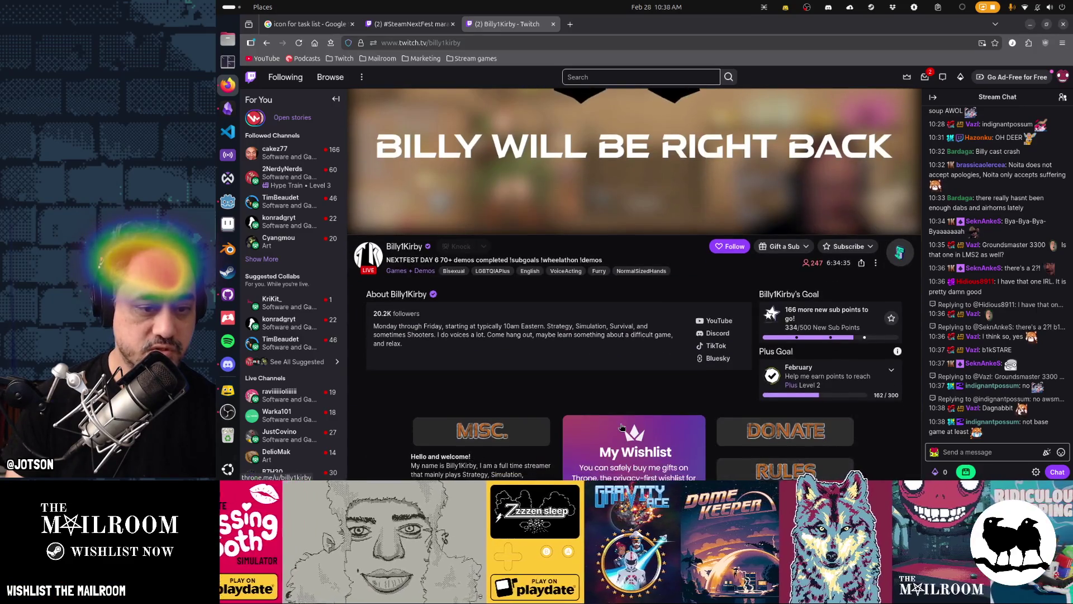
scroll(621, 426, "down", 3)
scroll(670, 385, "up", 6)
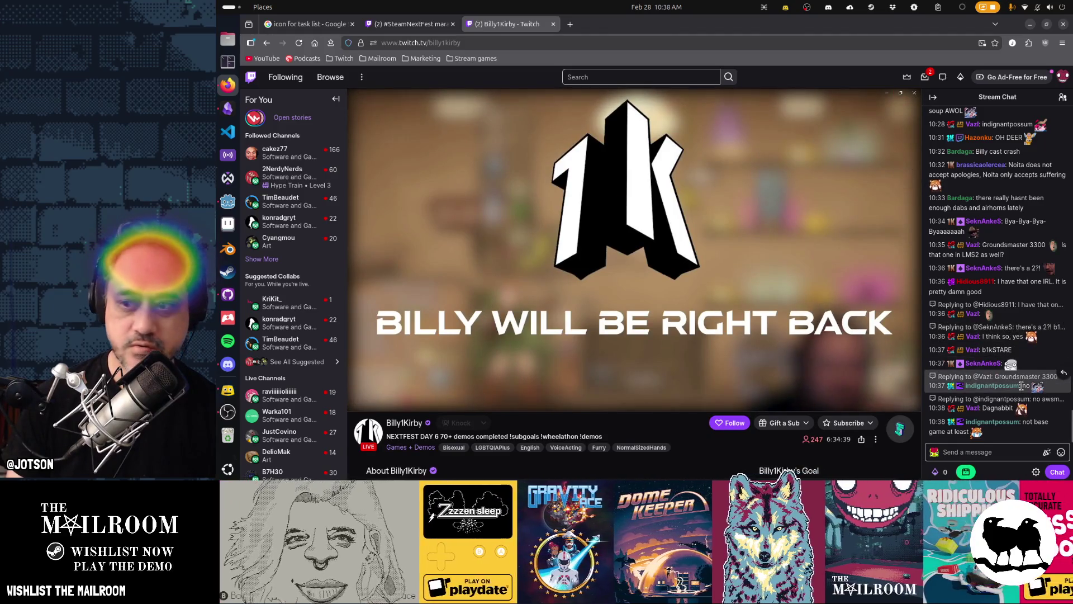
scroll(1021, 386, "up", 5)
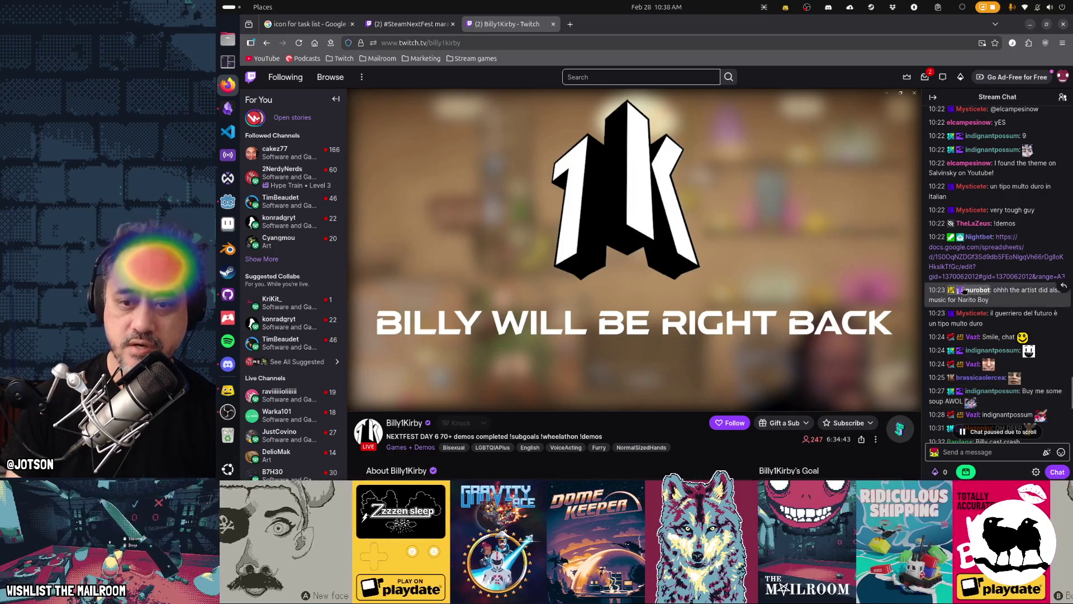
Open the Demos Tried during Steam Nextfest spreadsheet from the chat link and scroll through it.
left_click(960, 260)
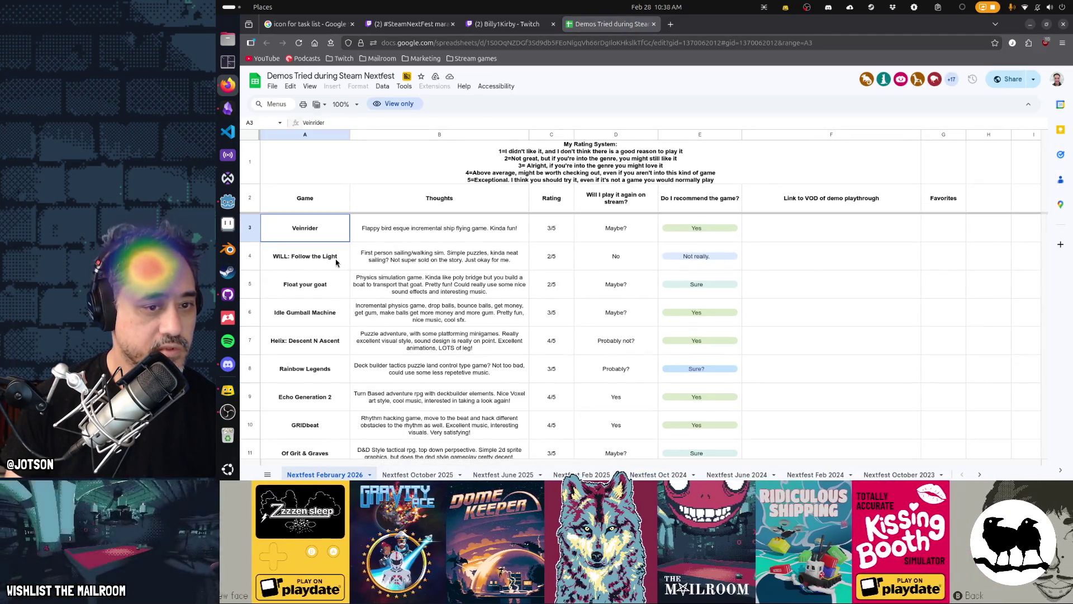
scroll(331, 307, "down", 3)
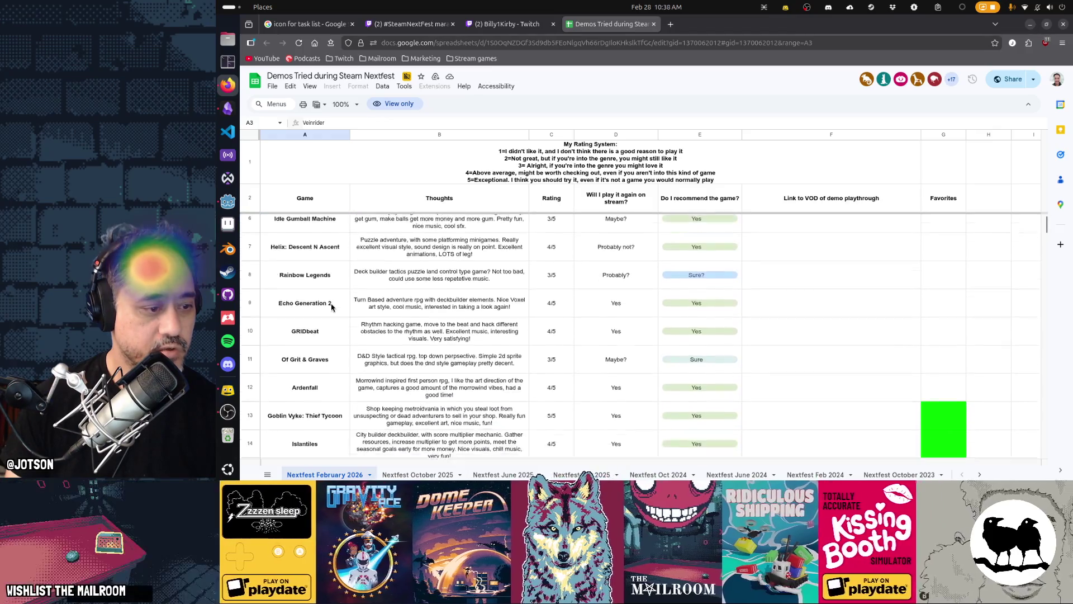
scroll(332, 307, "down", 3)
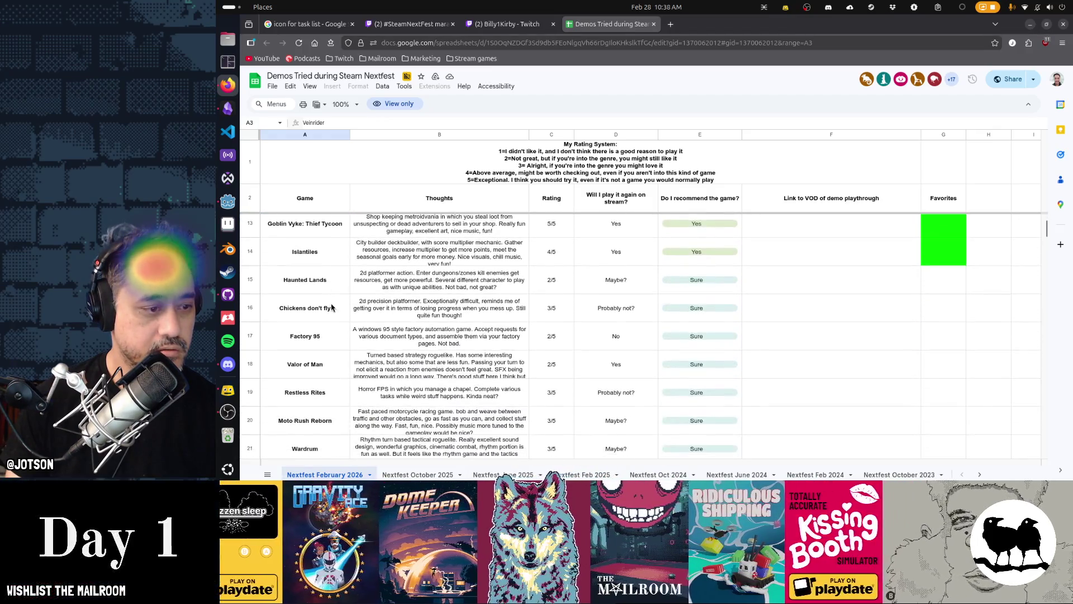
scroll(332, 307, "down", 2)
scroll(332, 307, "down", 4)
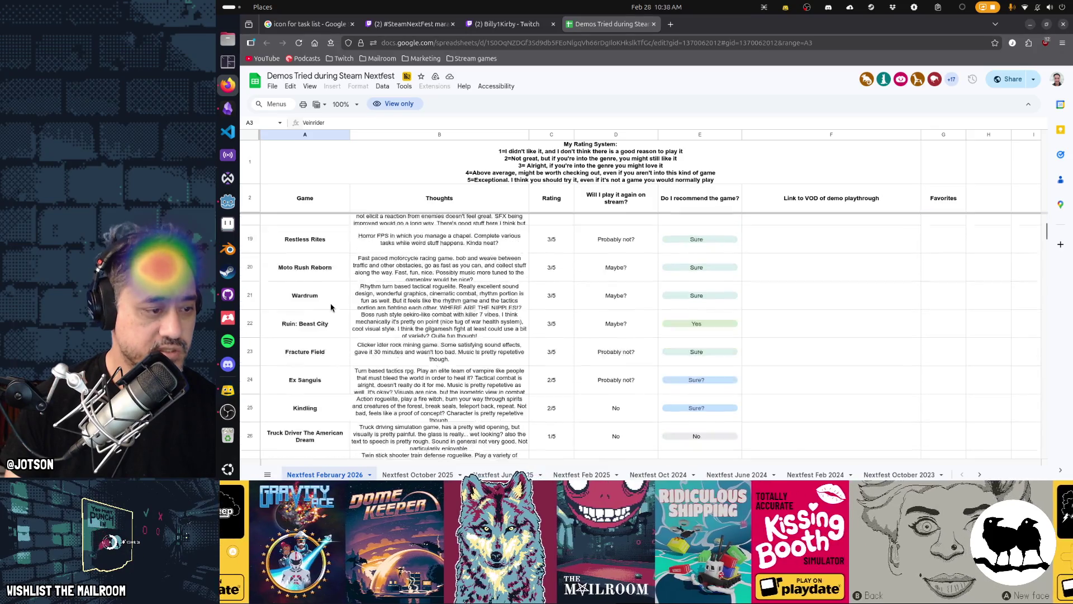
Search the sheet for 'mailroom' to locate The Mailroom entry.
left_click(331, 307)
key("ctrl+f")
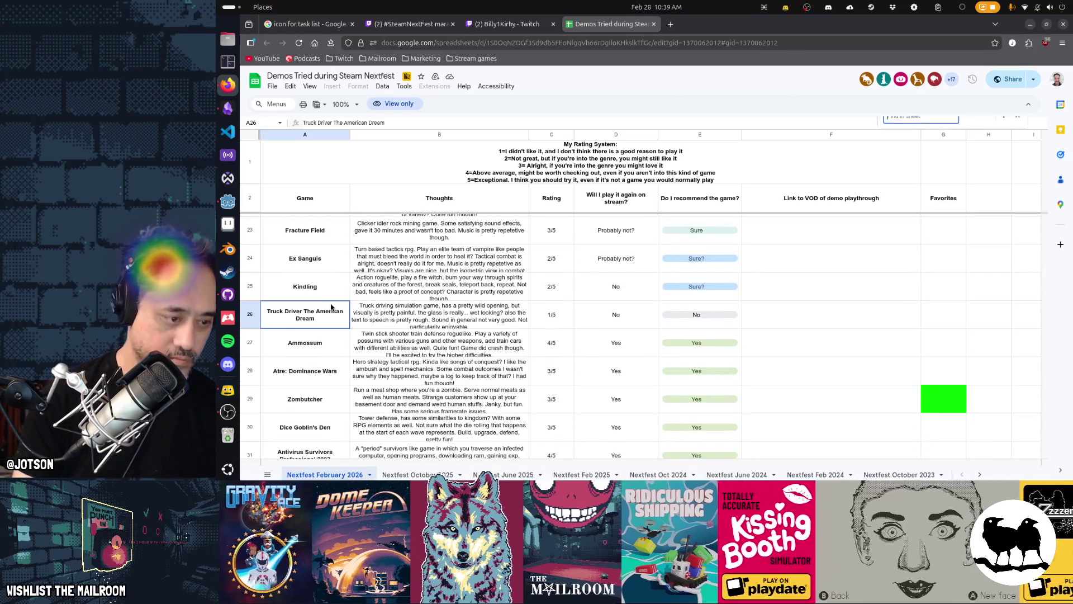
type("mailroom")
key("Escape")
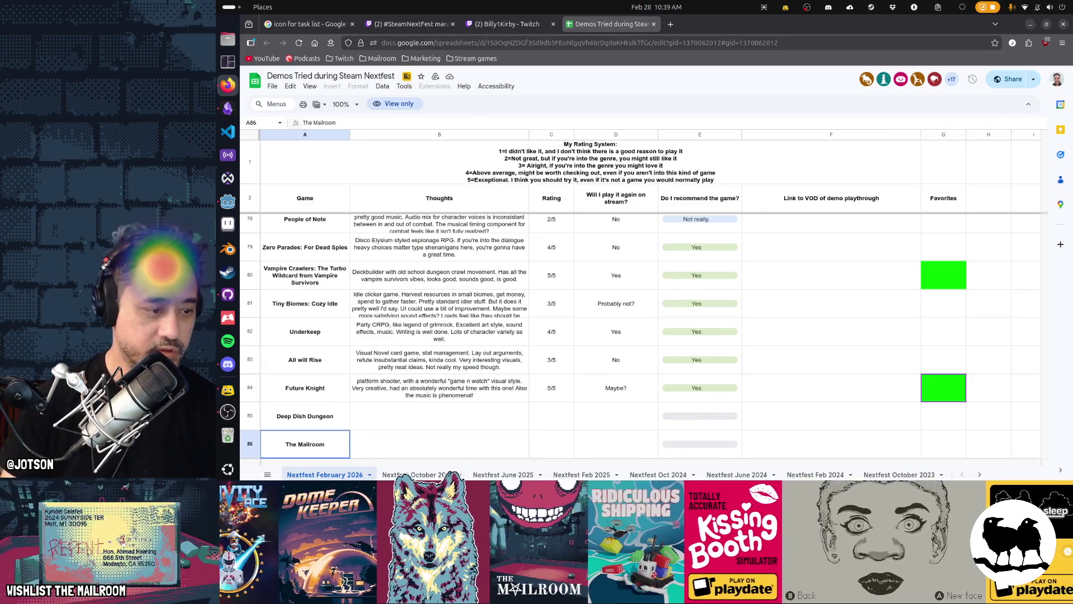
Reselect The Mailroom's unrated row at cell A86, then return to the live stream tab.
scroll(386, 351, "down", 3)
scroll(385, 347, "down", 2)
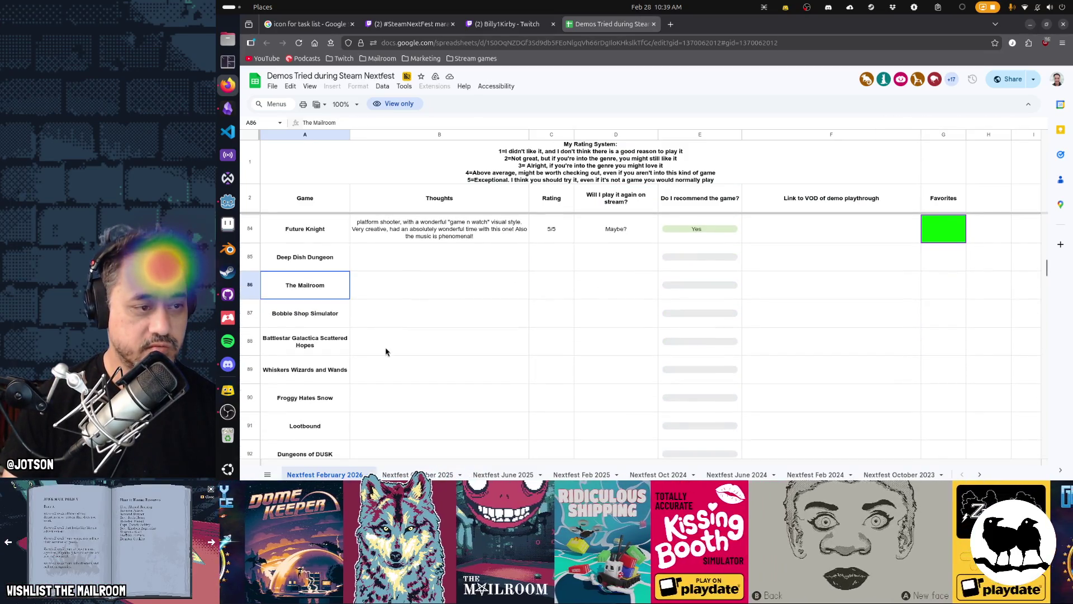
left_click_drag(284, 257, 305, 369)
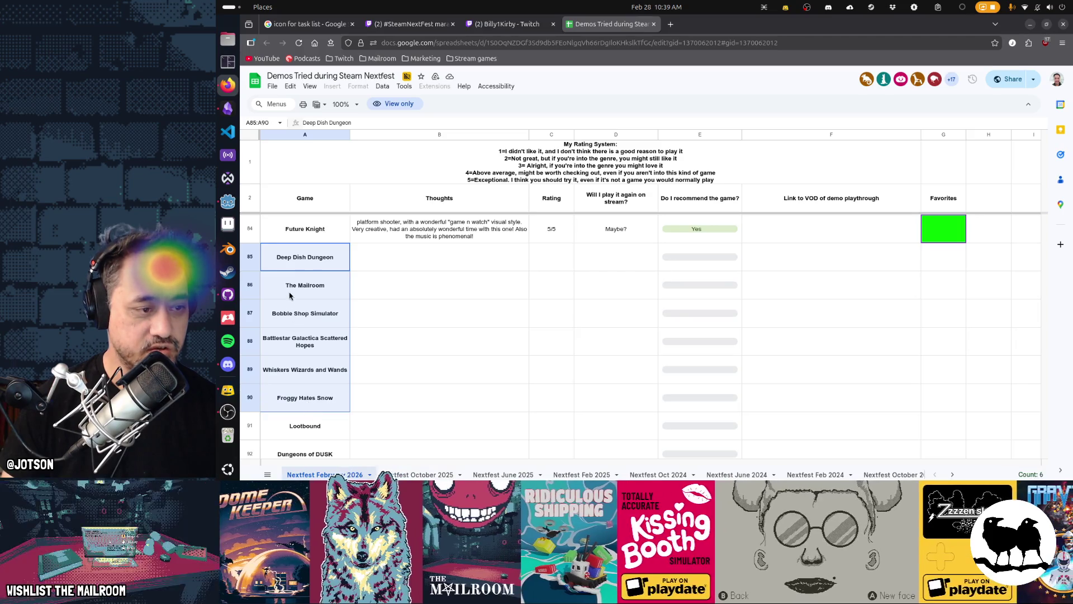
left_click(305, 286)
scroll(334, 338, "up", 3)
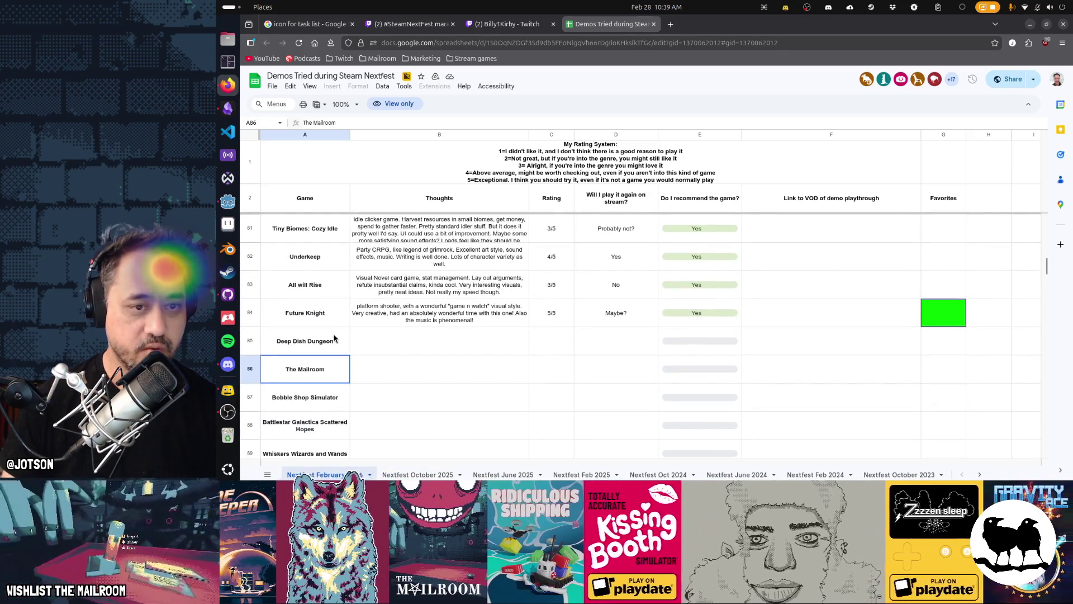
key("ctrl+shift+Tab")
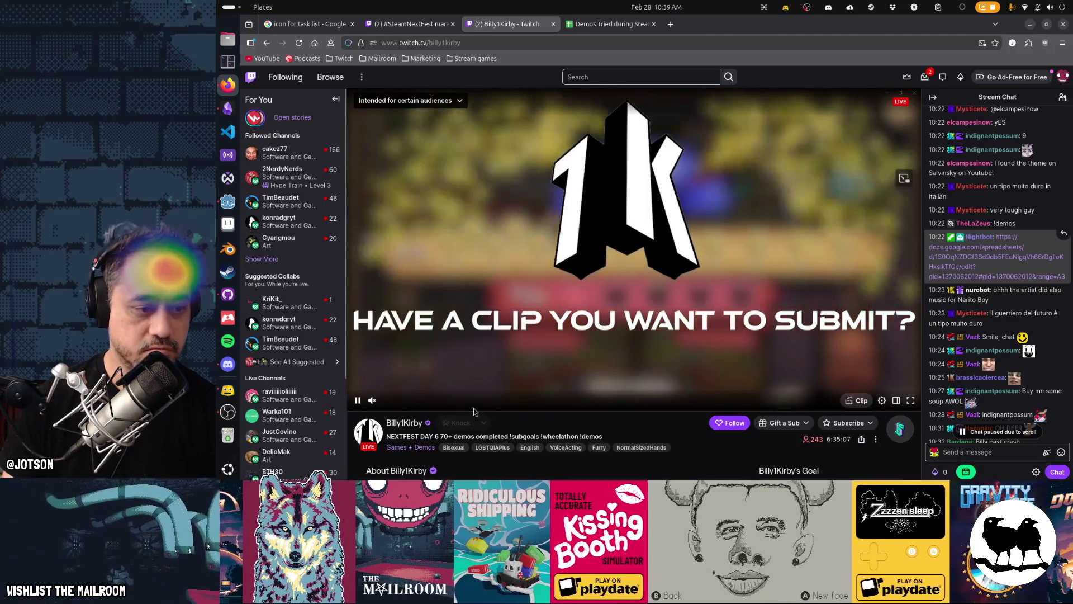
scroll(654, 432, "down", 3)
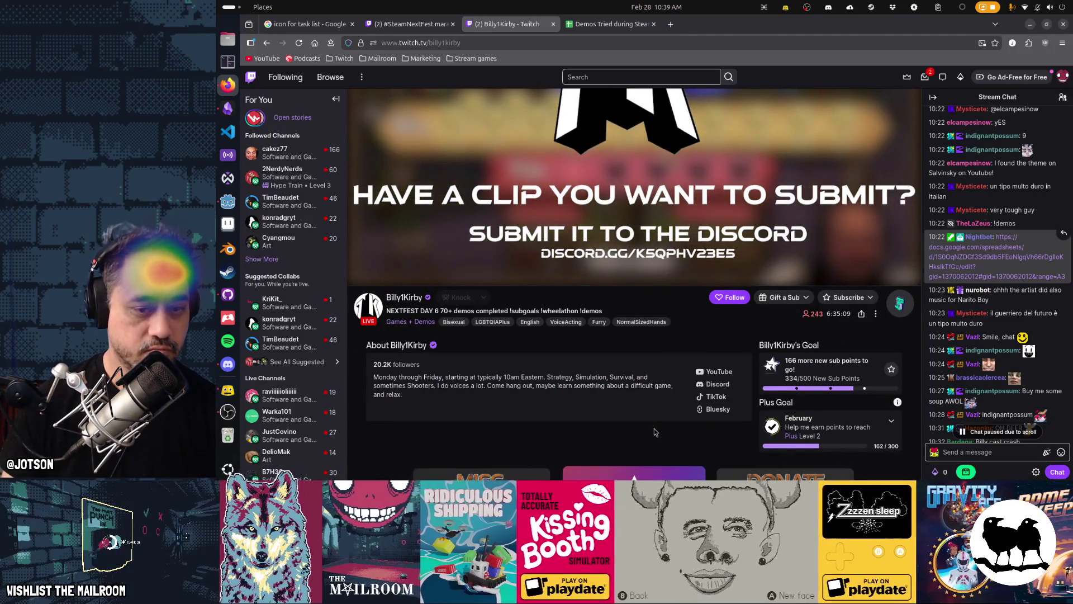
scroll(1001, 395, "up", 1)
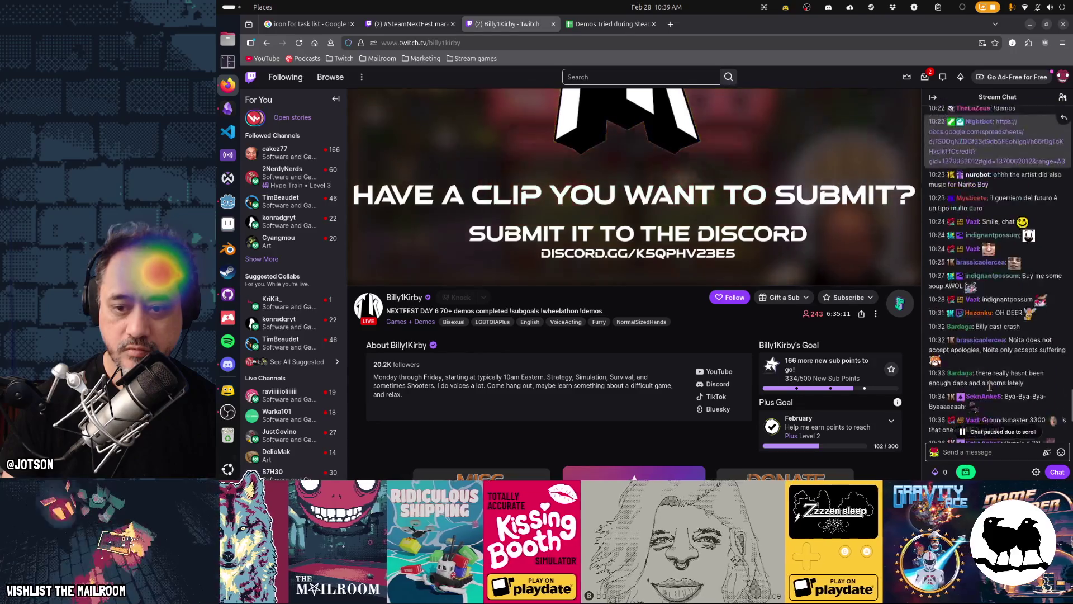
scroll(992, 390, "up", 3)
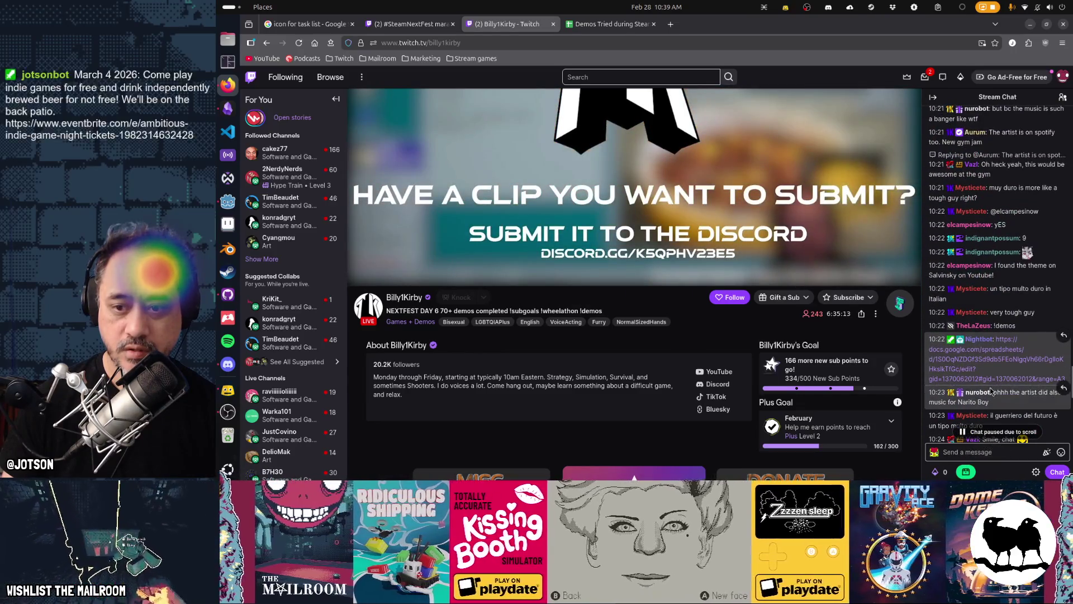
scroll(990, 386, "up", 3)
scroll(990, 387, "up", 3)
scroll(990, 386, "up", 2)
left_click(998, 432)
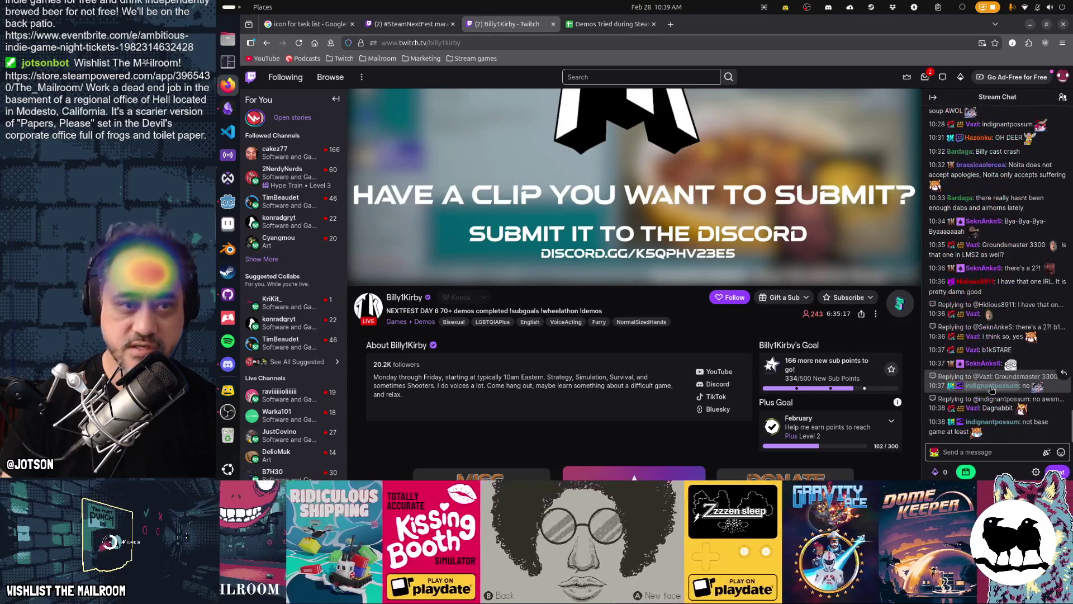
left_click(623, 30)
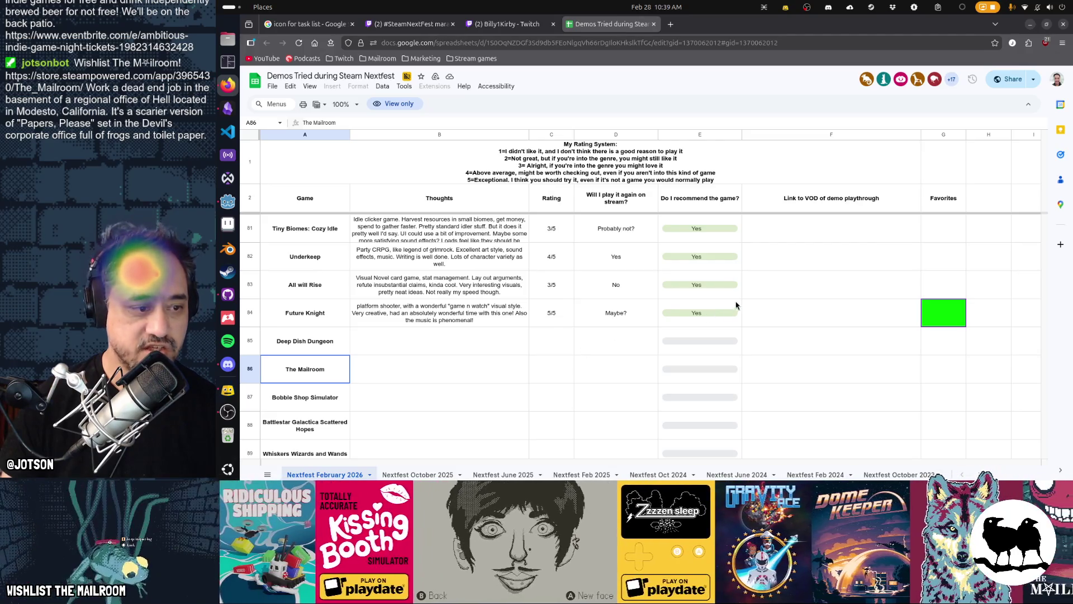
left_click(701, 310)
left_click(702, 340)
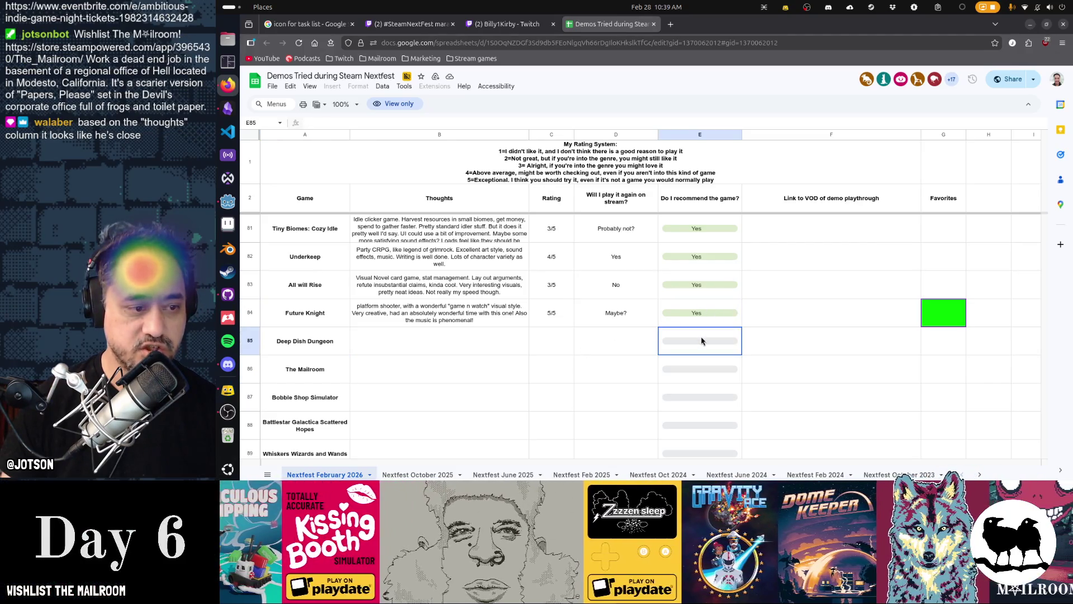
scroll(702, 340, "up", 10)
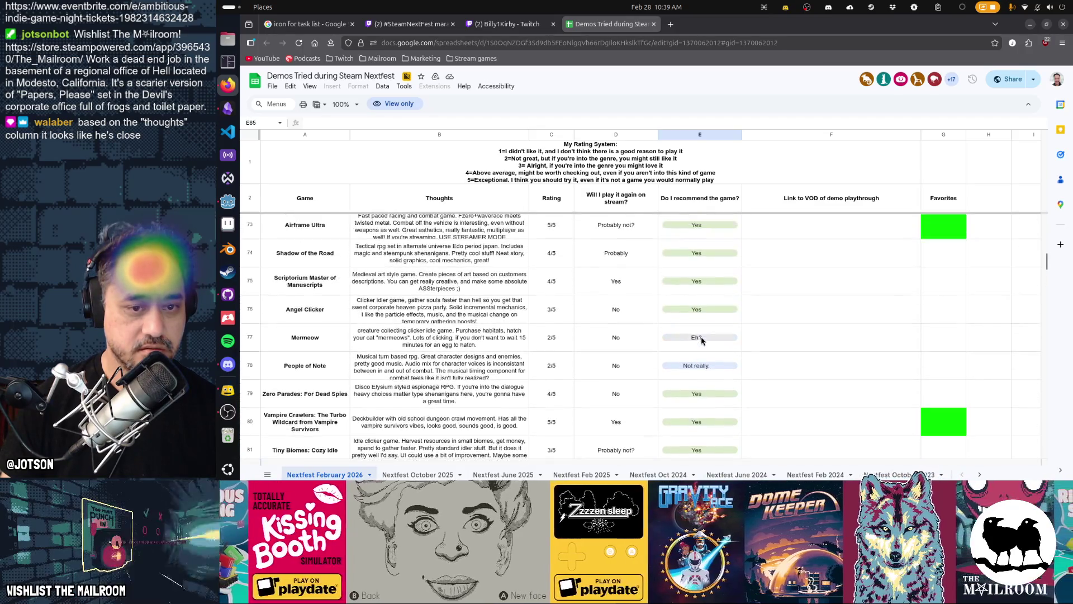
scroll(702, 340, "up", 18)
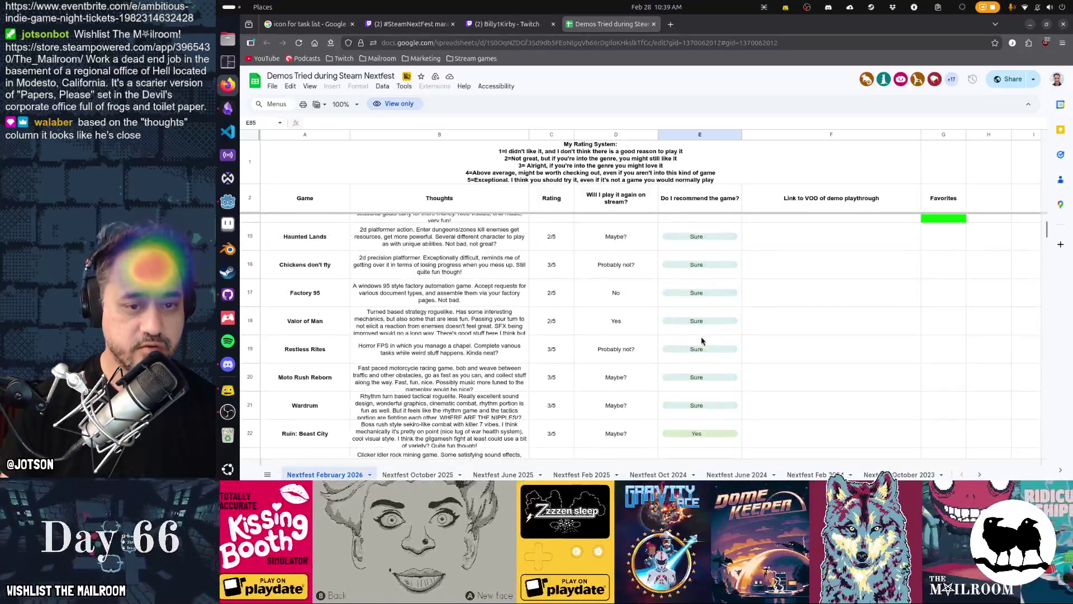
scroll(697, 274, "down", 6)
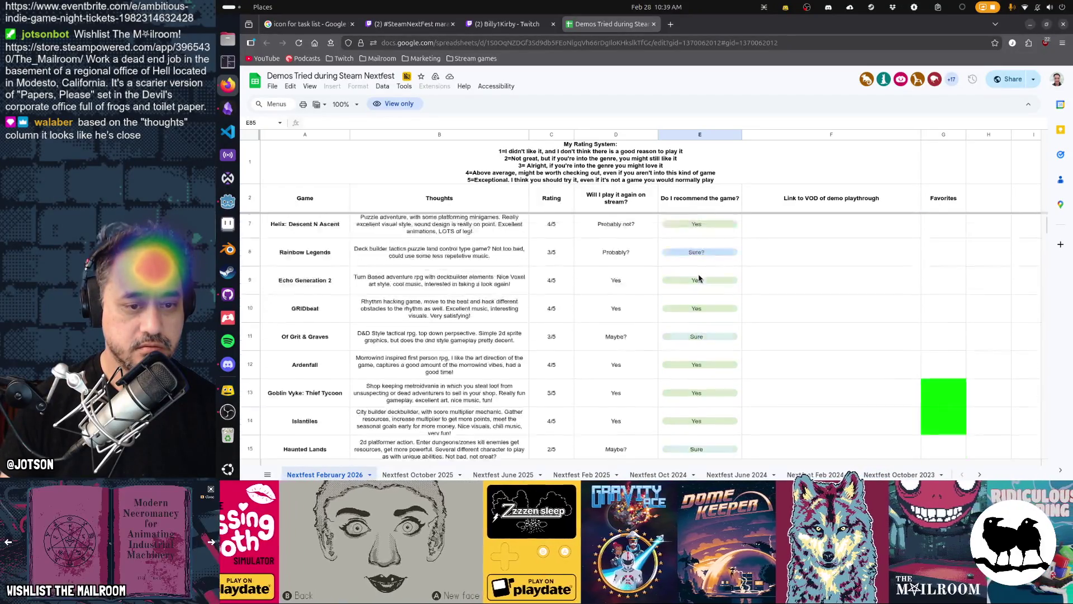
scroll(698, 278, "down", 19)
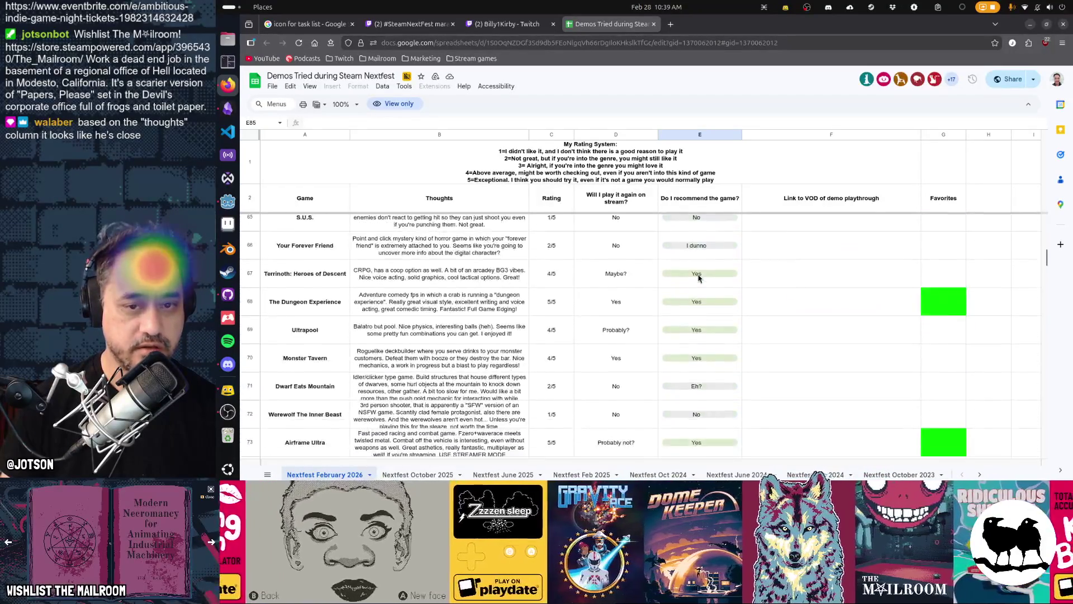
scroll(698, 278, "down", 2)
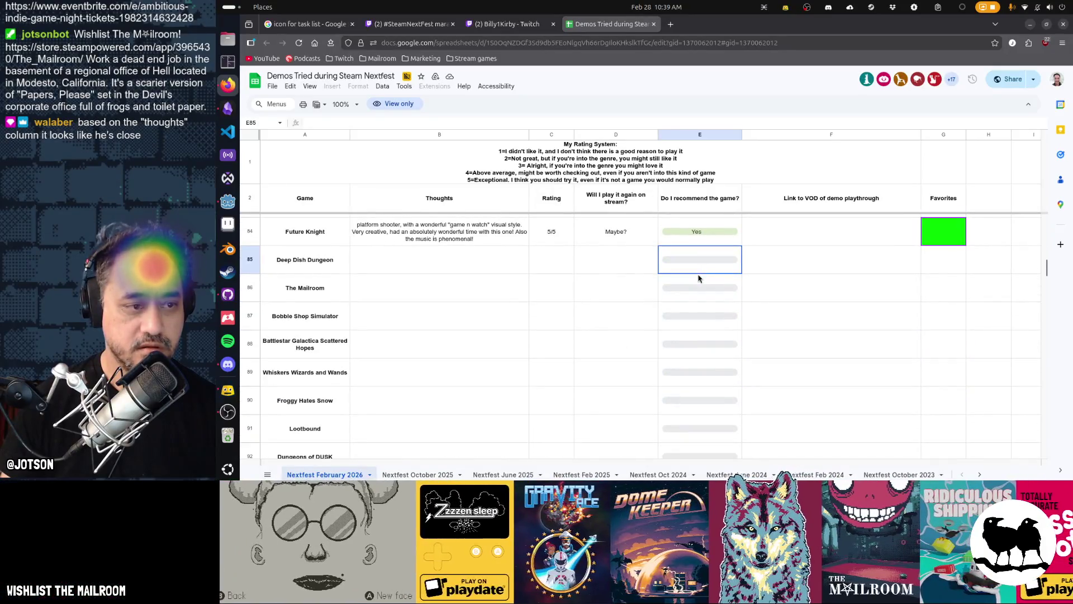
left_click_drag(292, 268, 650, 270)
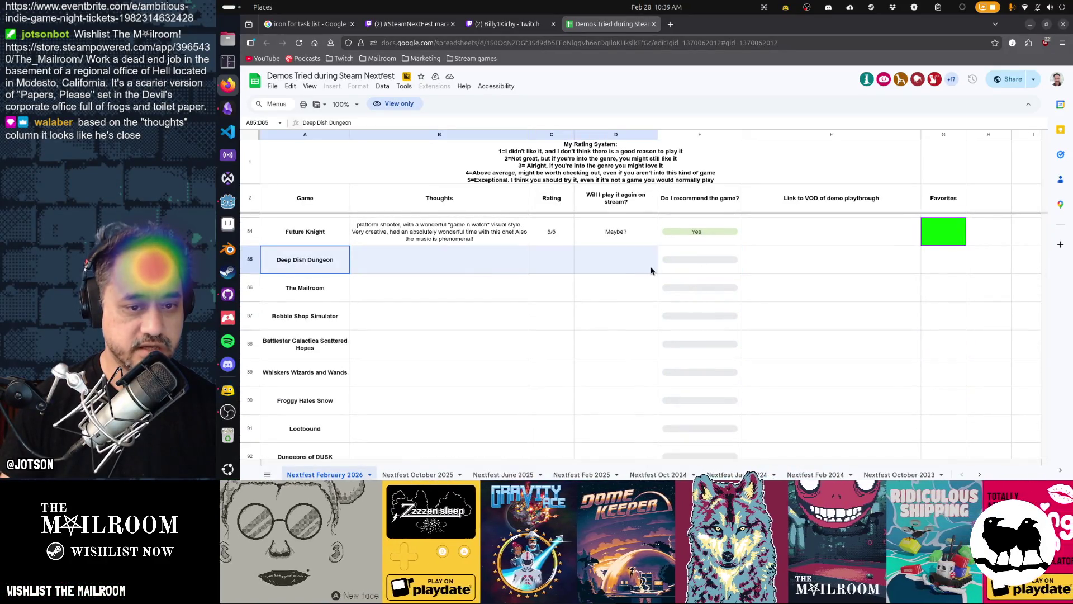
left_click_drag(294, 295, 714, 293)
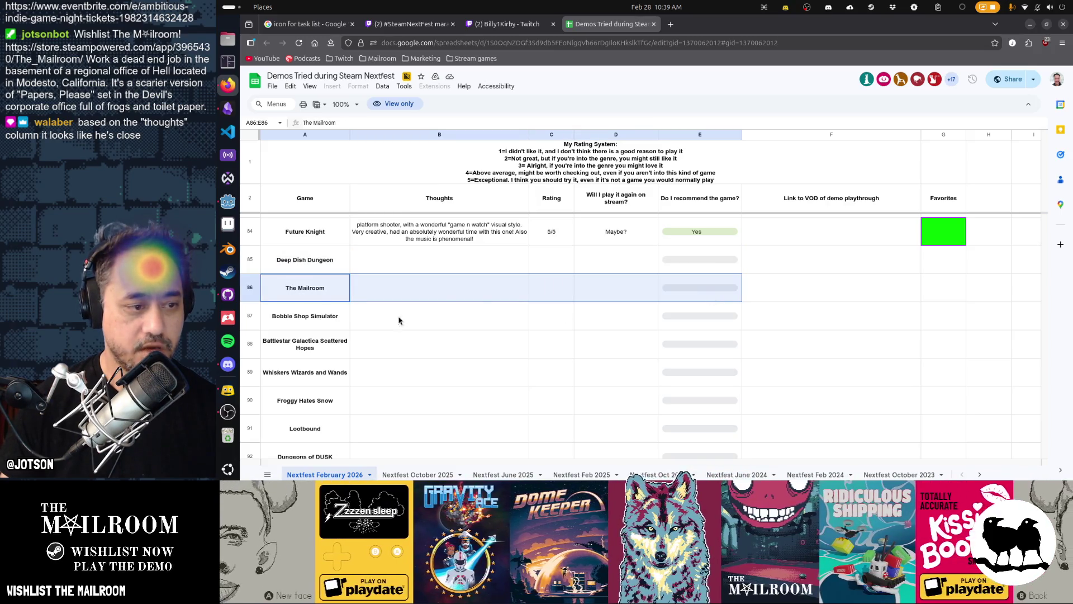
left_click(302, 320)
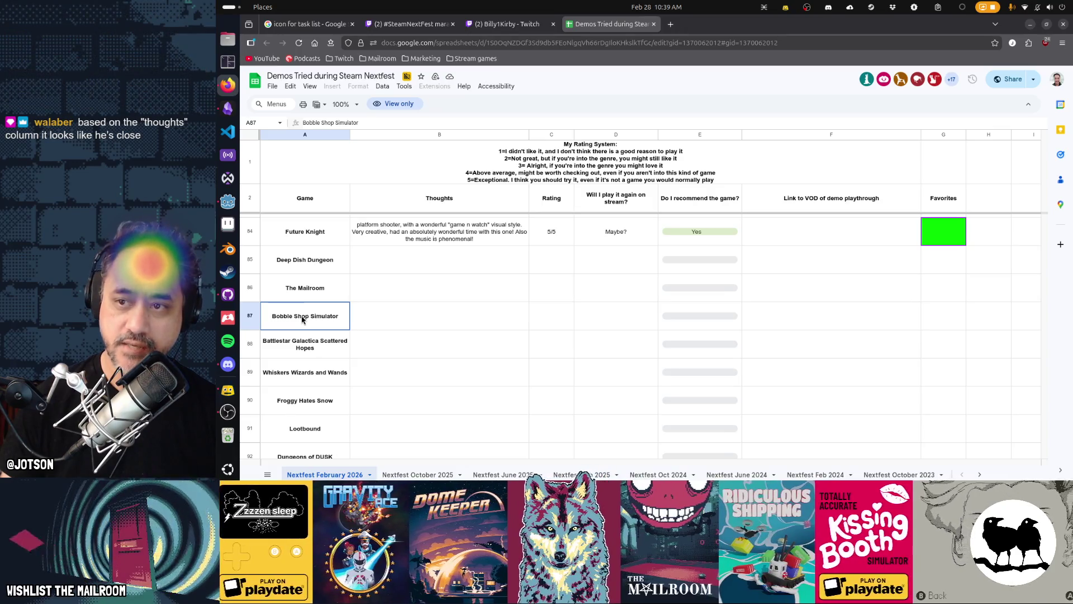
left_click_drag(303, 320, 697, 321)
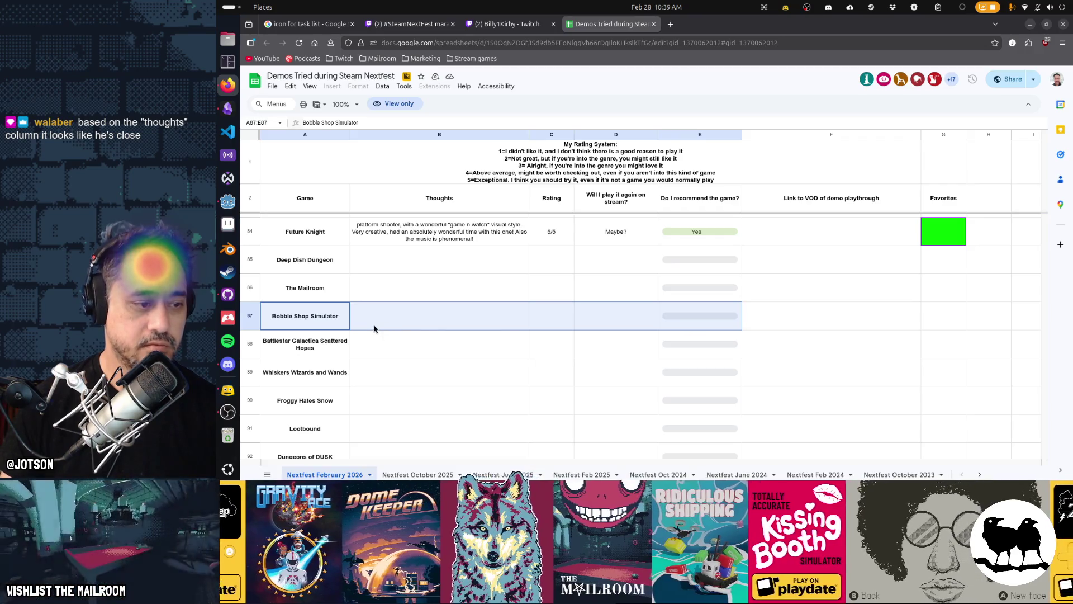
key("ctrl+t")
Enter 'bobble shop simulator steam' in the address bar, then switch to Obsidian's Gamedev TODO board.
type("bobble s")
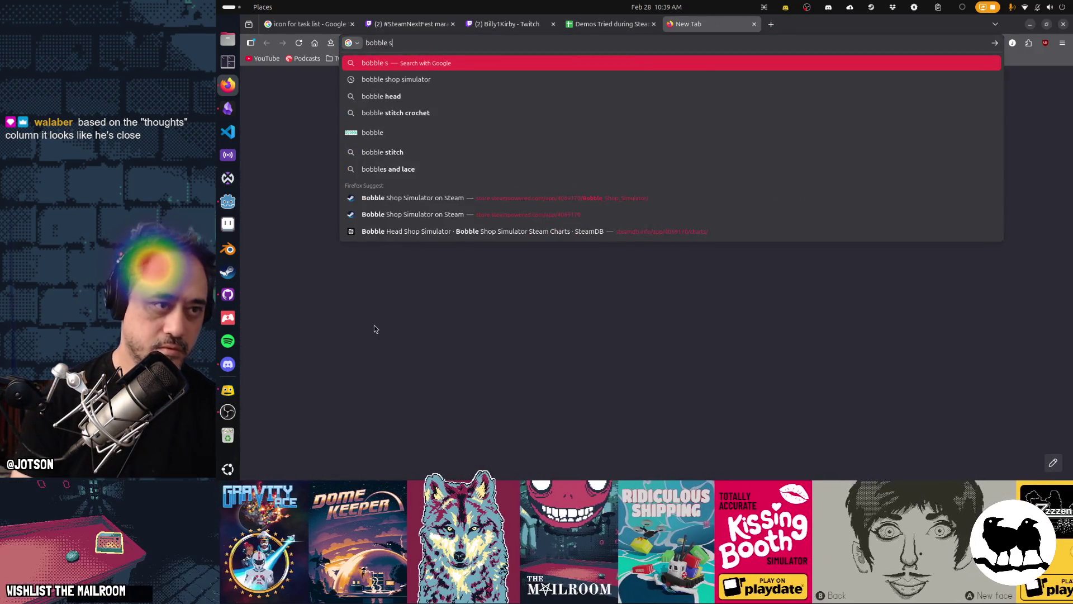
type("hop simulator steam")
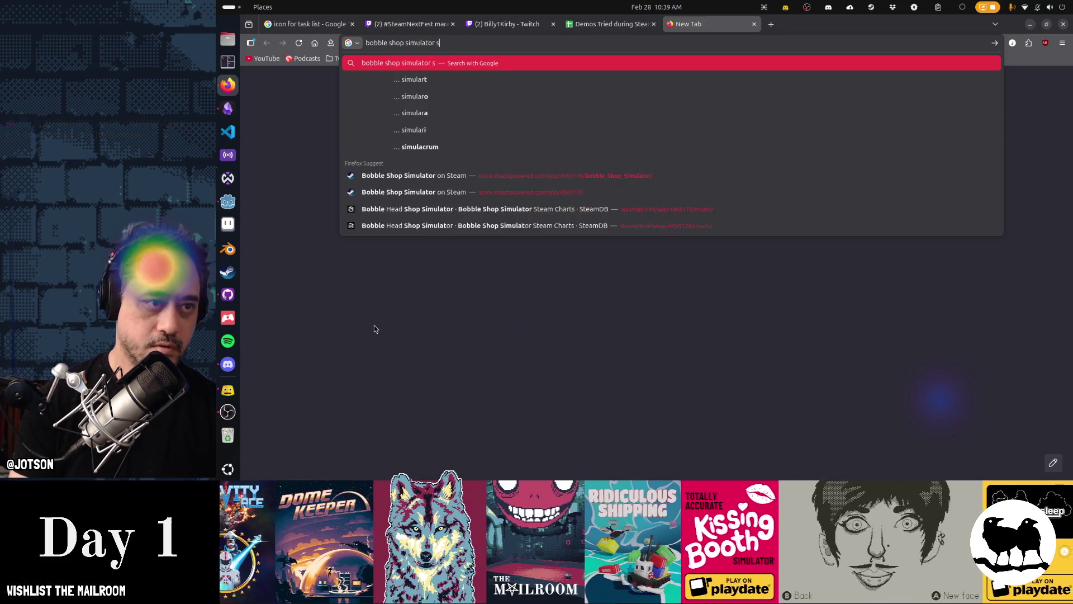
key("alt+Tab")
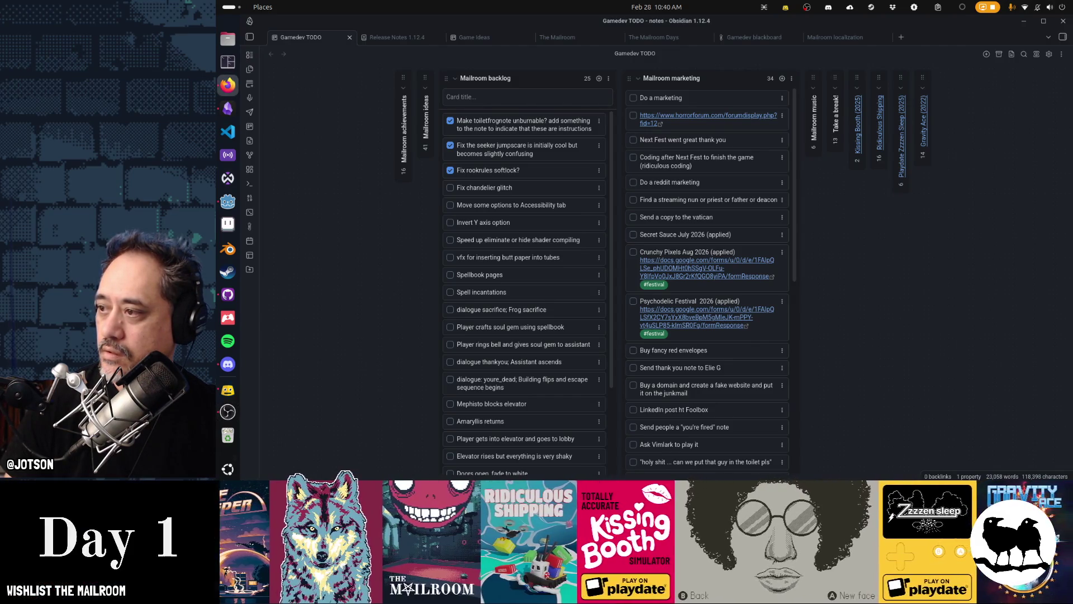
key("alt+Tab")
key("alt+Tab")
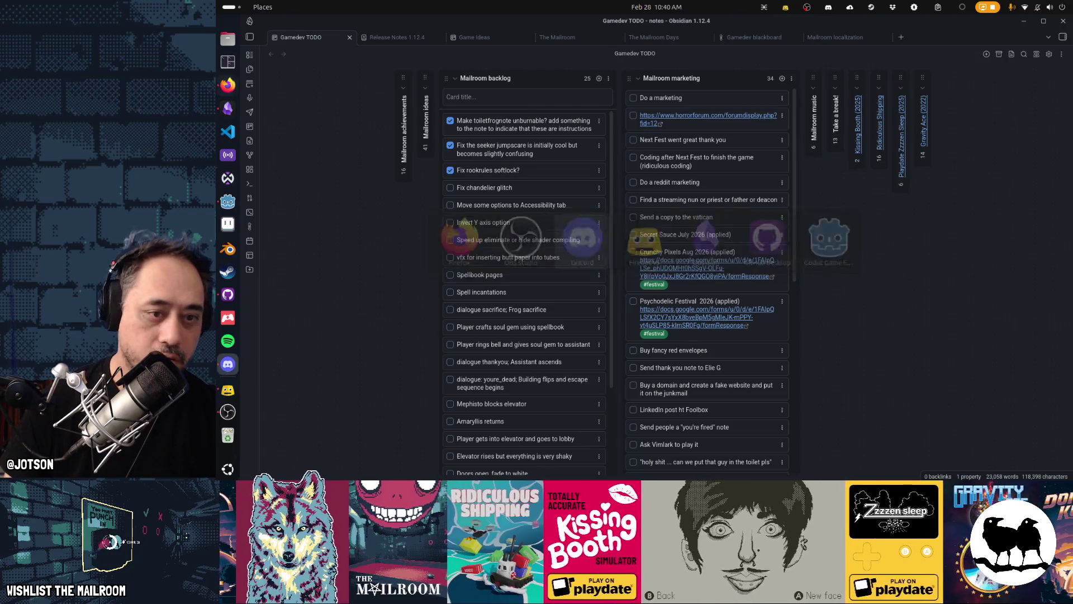
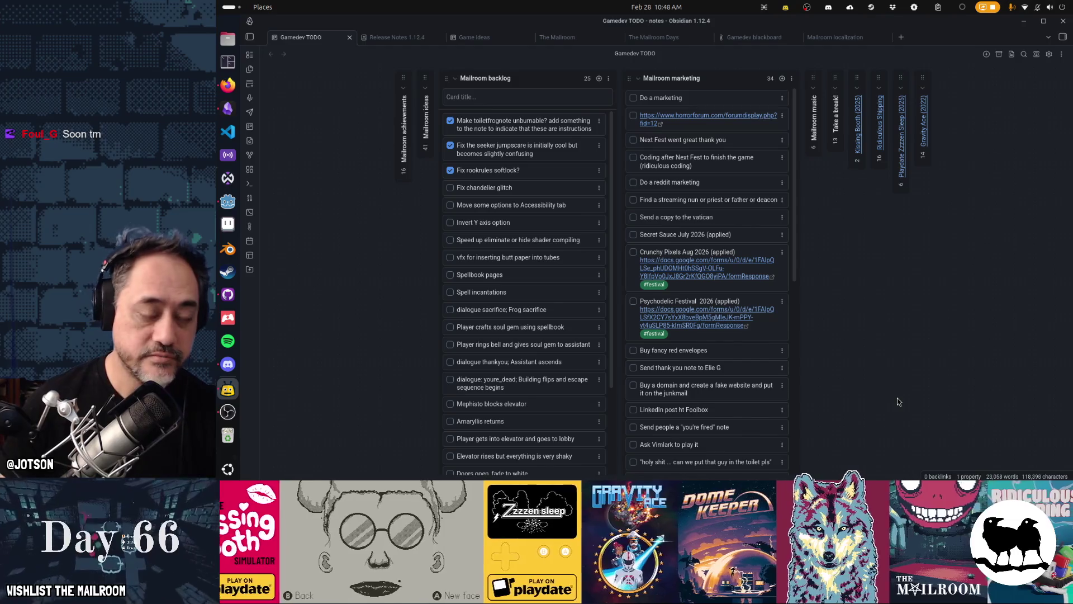
Switch from Obsidian to the Godot editor and run the Mailroom game with F5.
left_click(228, 202)
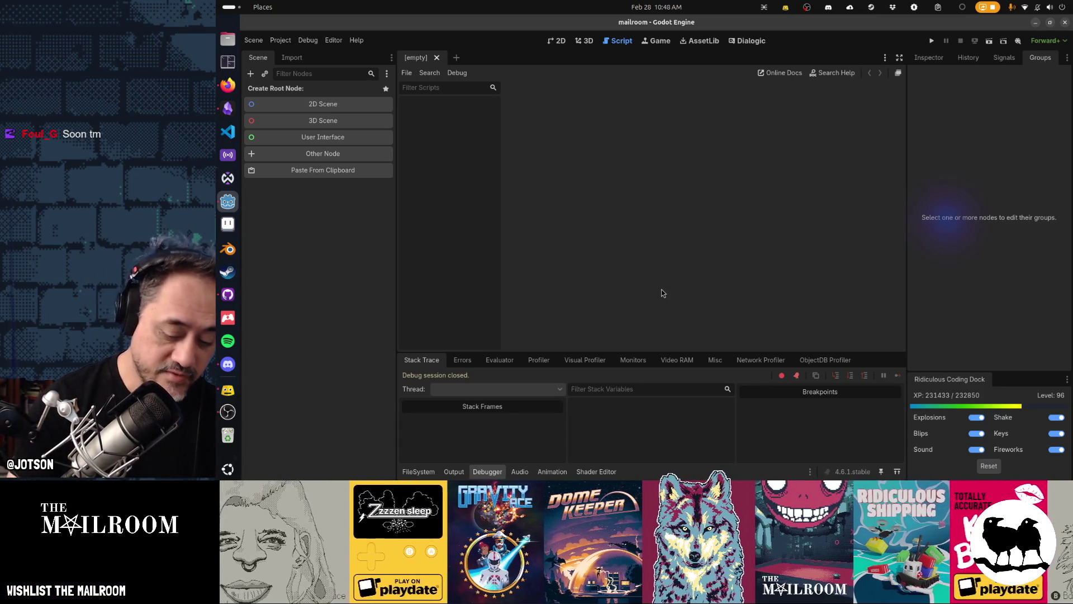
key("F5")
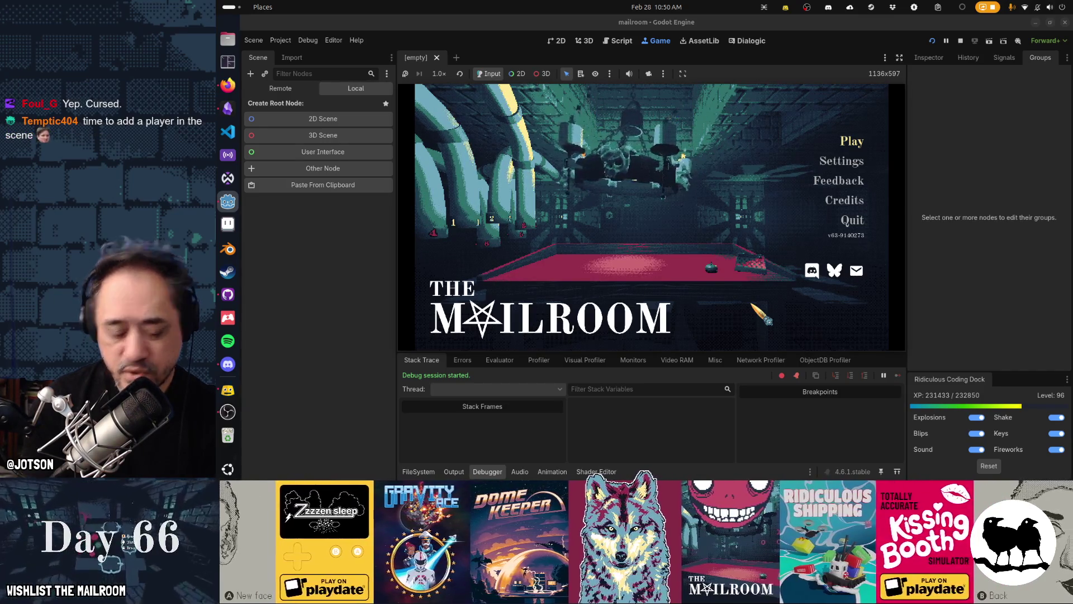
key("F8")
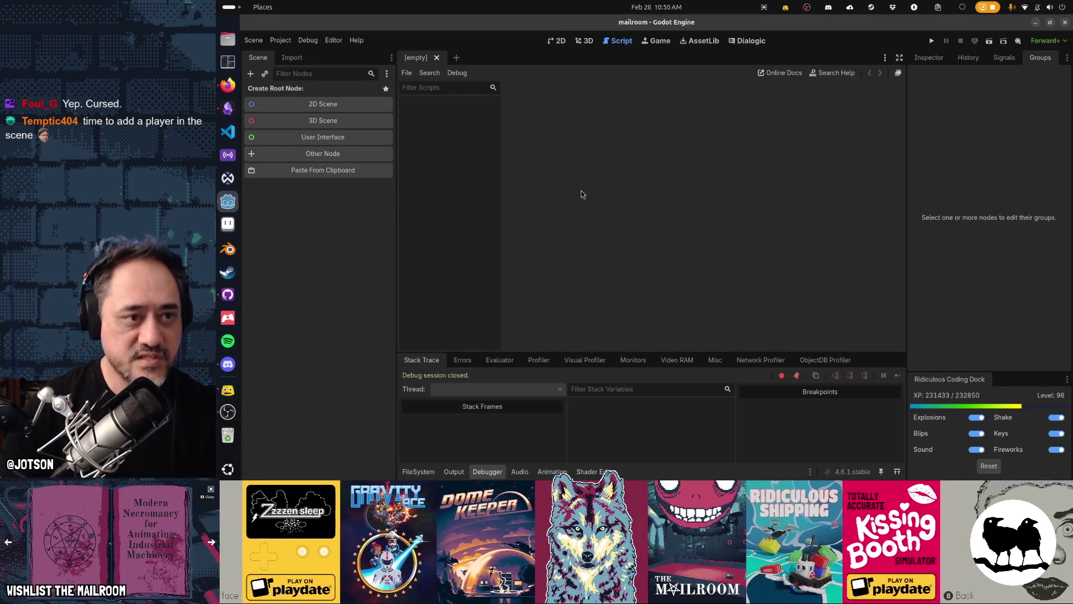
Quick-open the chandelier.tscn scene.
key("alt+shift+o")
type("chandle")
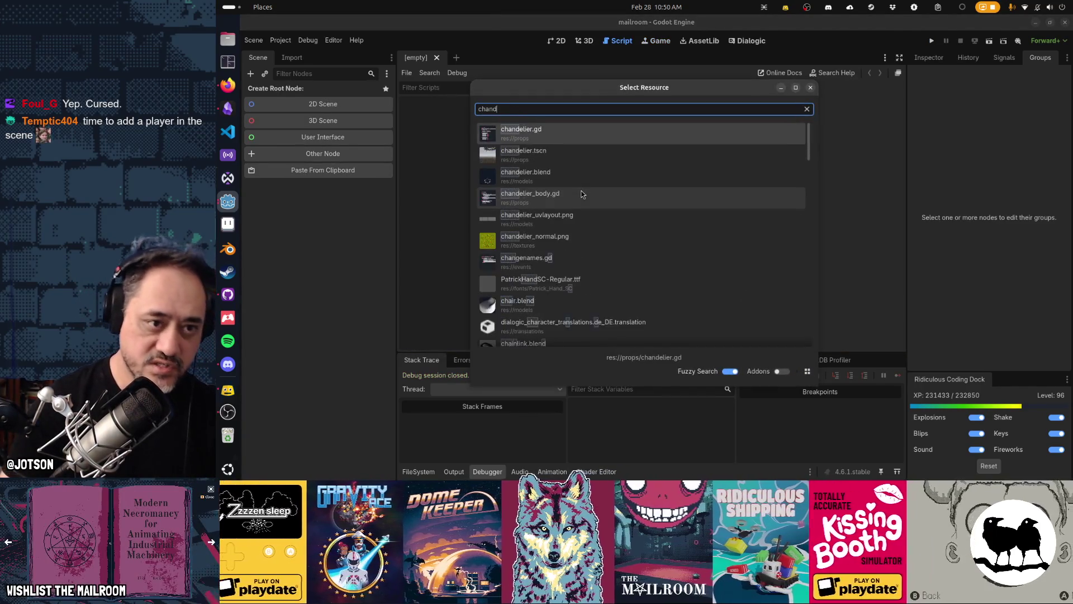
key("Down")
key("Return")
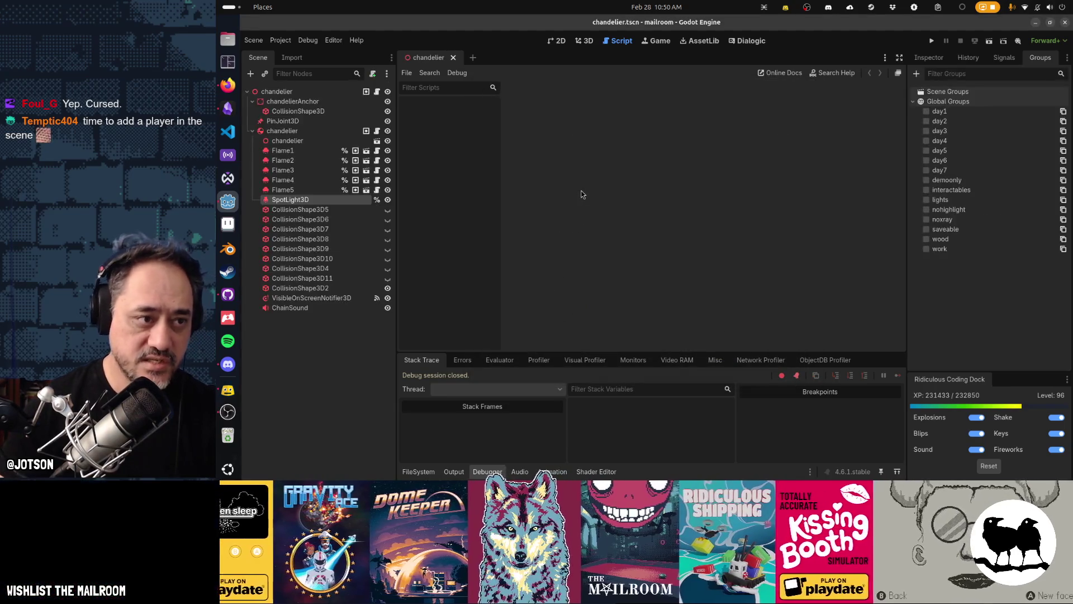
Uncheck Can Sleep on the chandelier rigid body, save, and test-run the game.
key("Up")
key("Up")
key("Up")
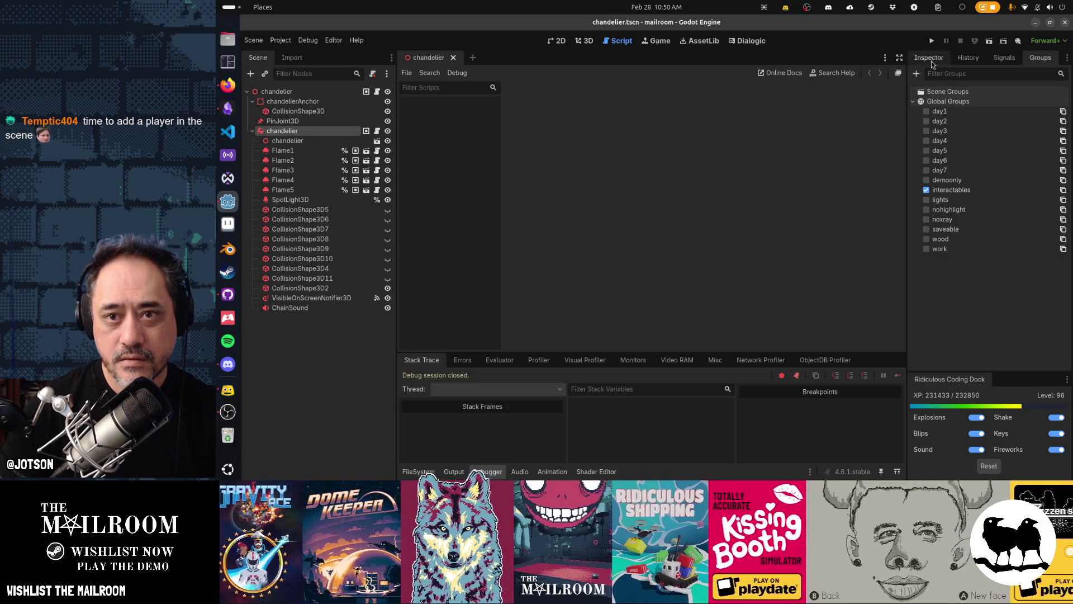
left_click(930, 59)
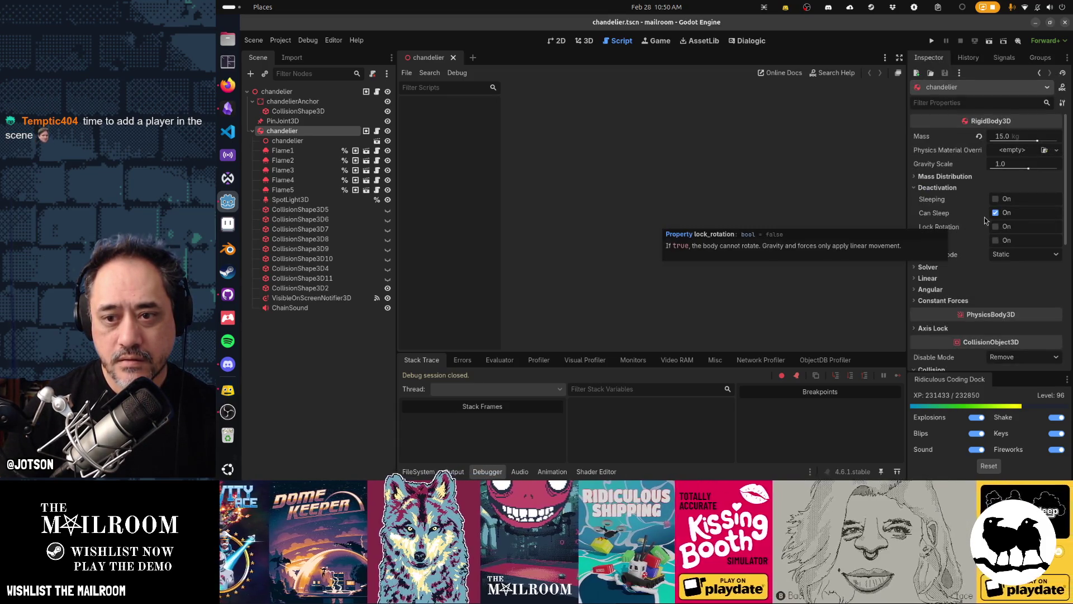
left_click(990, 224)
left_click(996, 213)
key("ctrl+s")
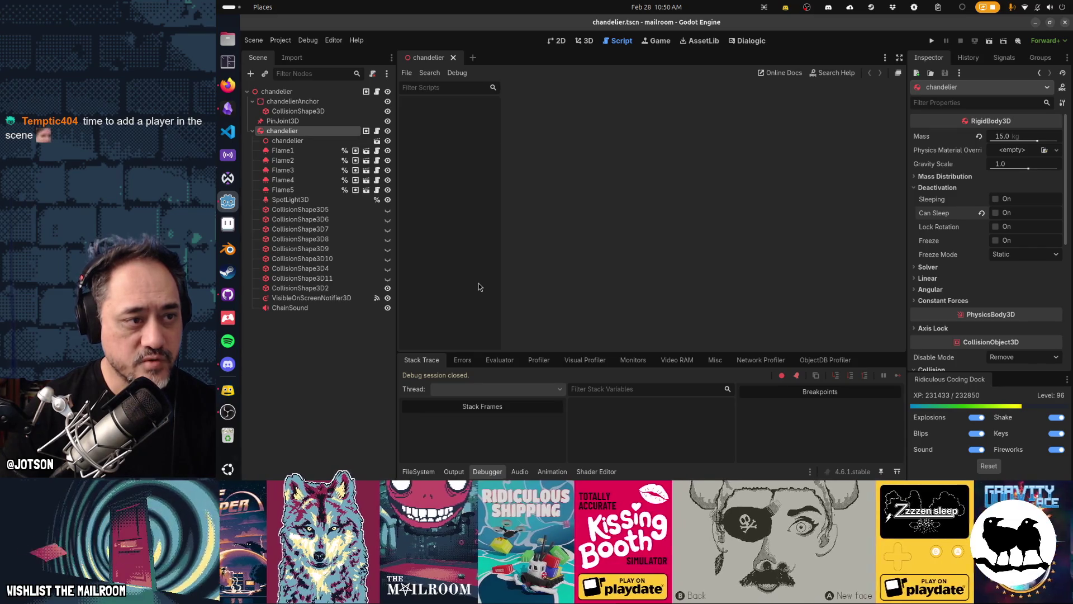
key("F5")
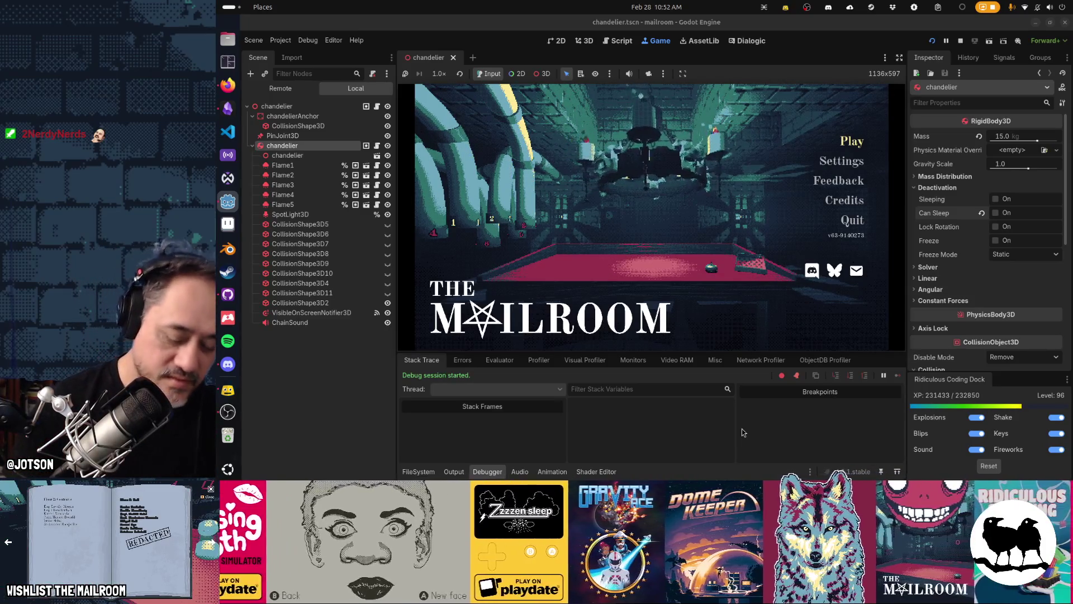
key("F8")
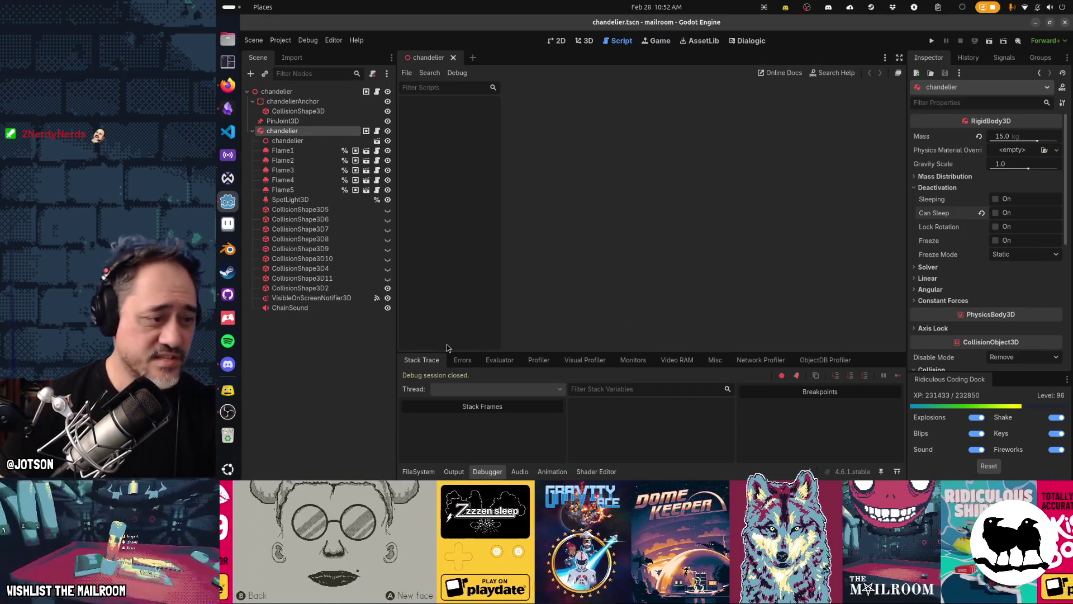
Commit the can_sleep midair fix to main, push it, and return to Obsidian.
left_click(228, 295)
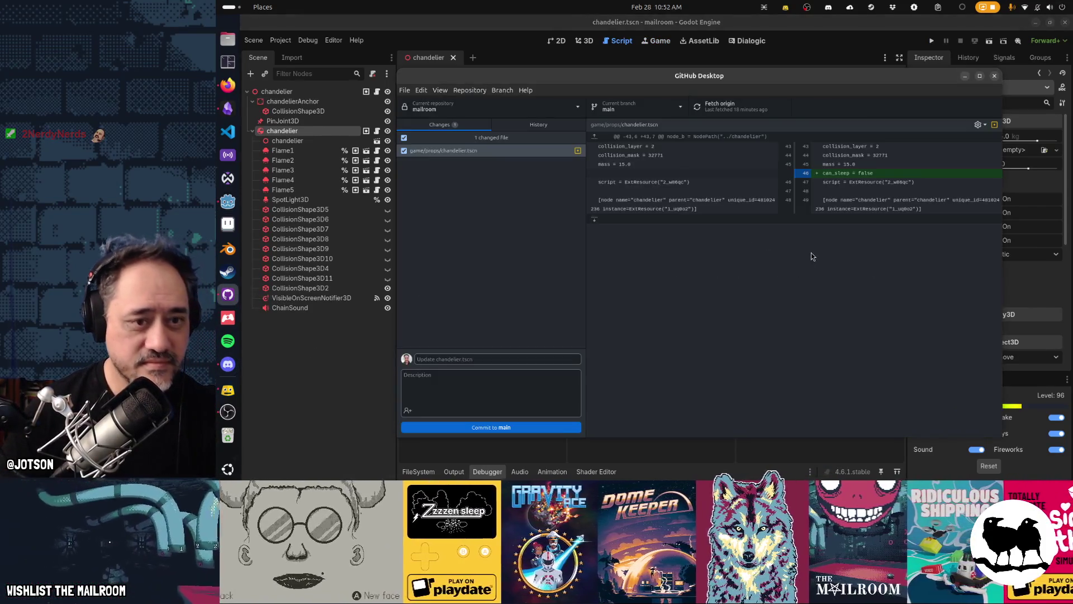
left_click(506, 361)
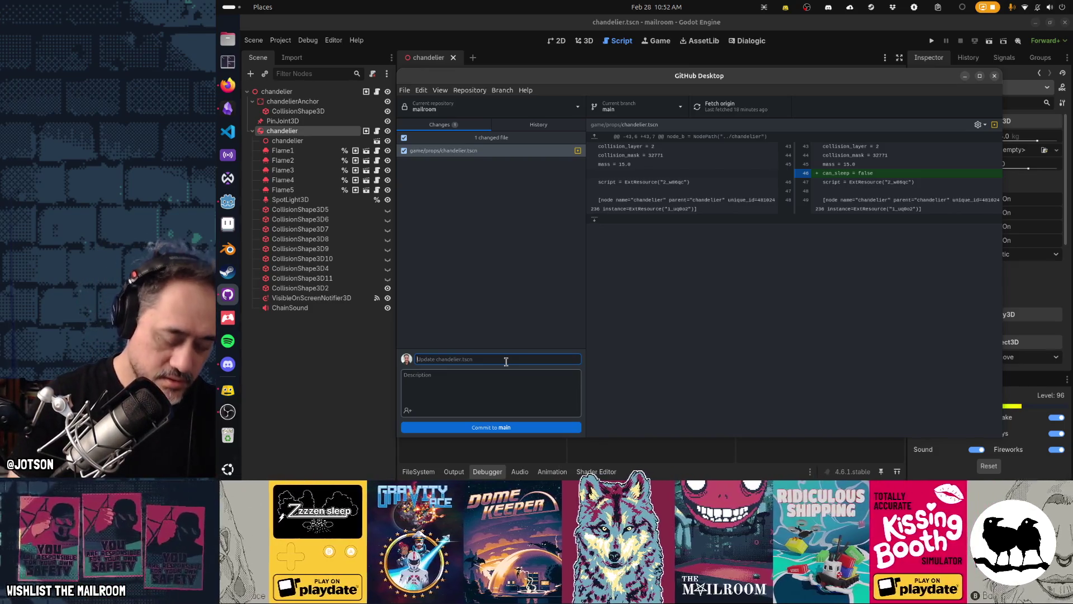
type("turn")
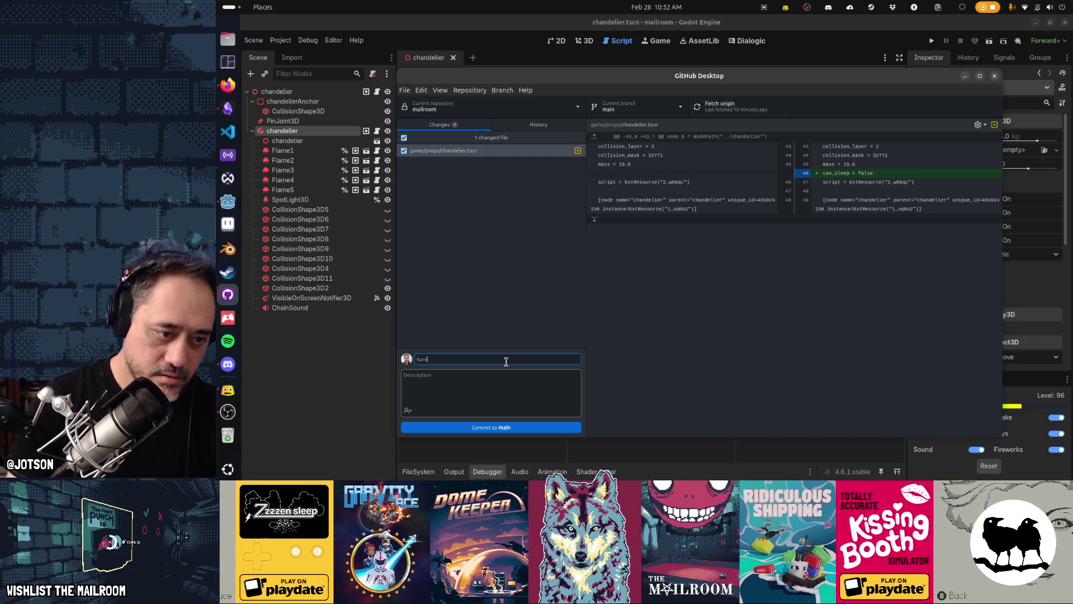
type("ed of can_sleep so the chandelier doesn't just st")
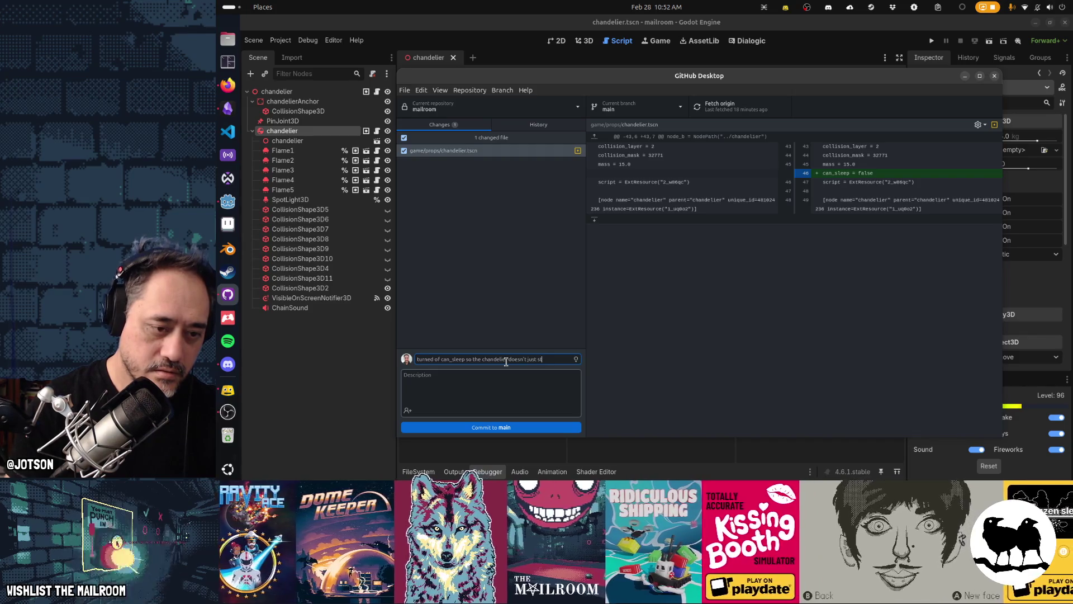
type("op in mi")
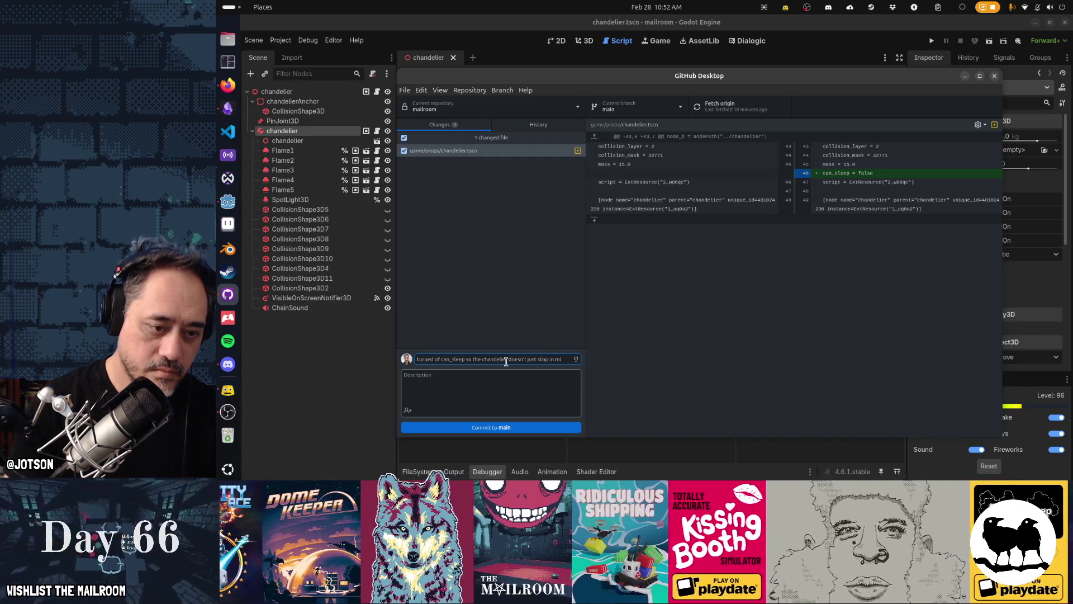
type("dair")
left_click(510, 426)
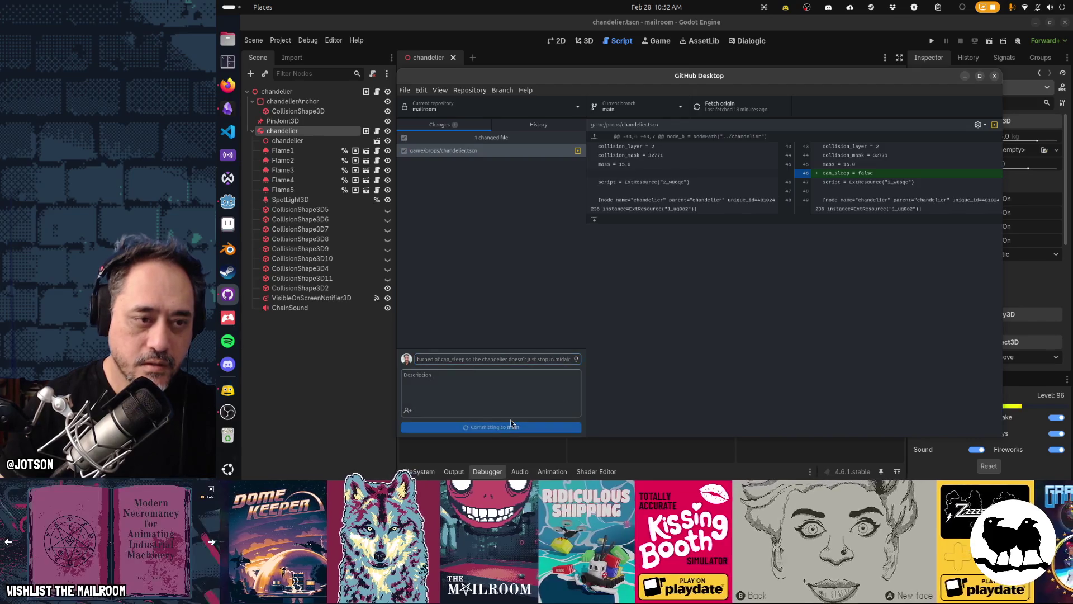
key("ctrl+p")
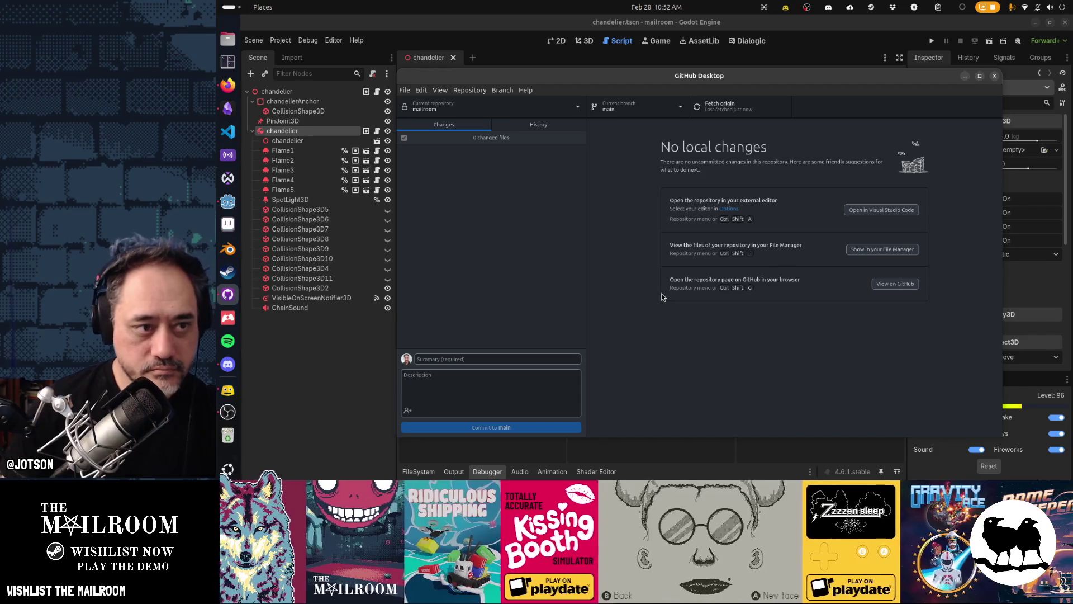
left_click(227, 108)
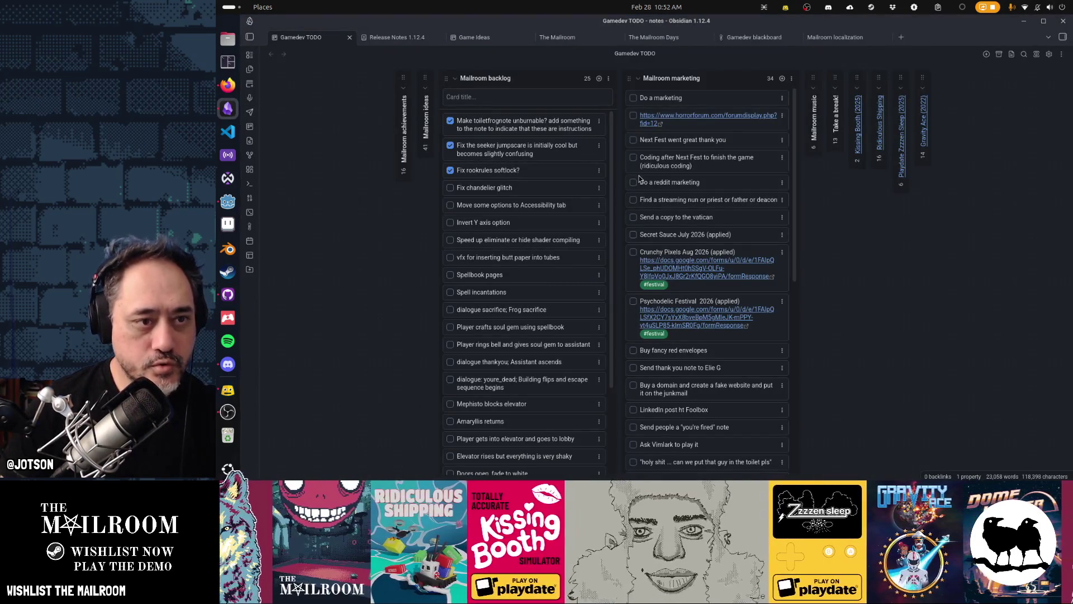
Check off Fix chandelier glitch on the Mailroom backlog and switch back to Godot.
left_click(451, 188)
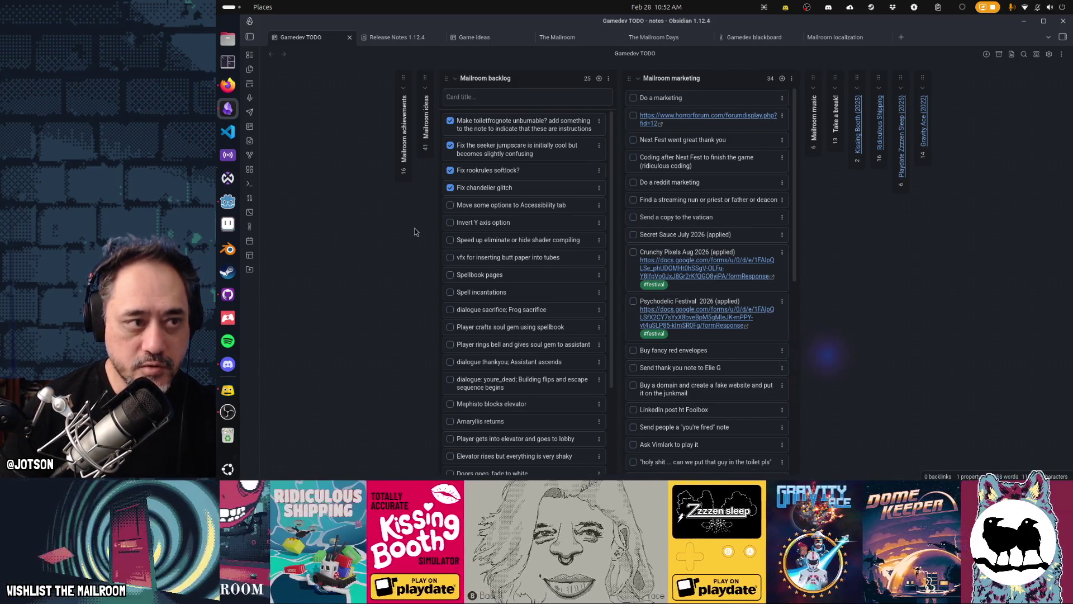
left_click(235, 203)
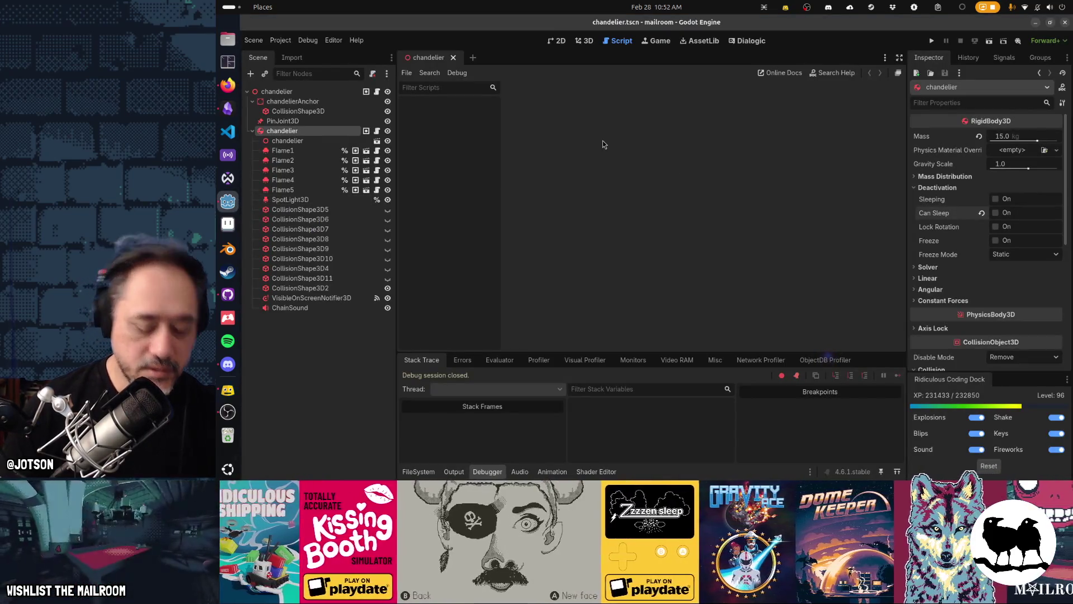
Open the settings scene and inspect SettingsTabGeneral's nodes under TabContainer.
key("shift+alt+o")
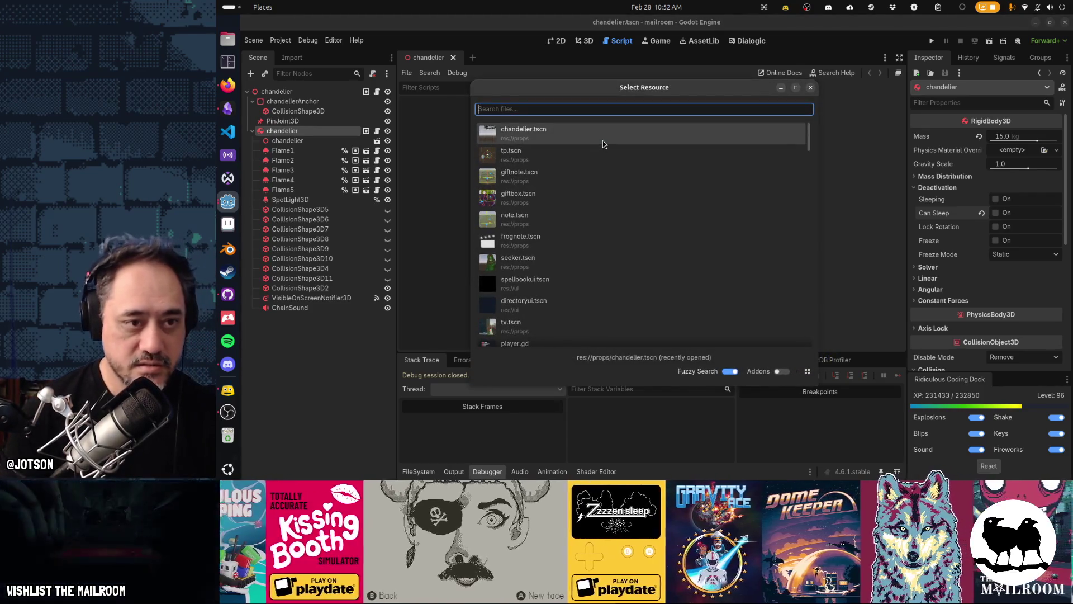
type("settings")
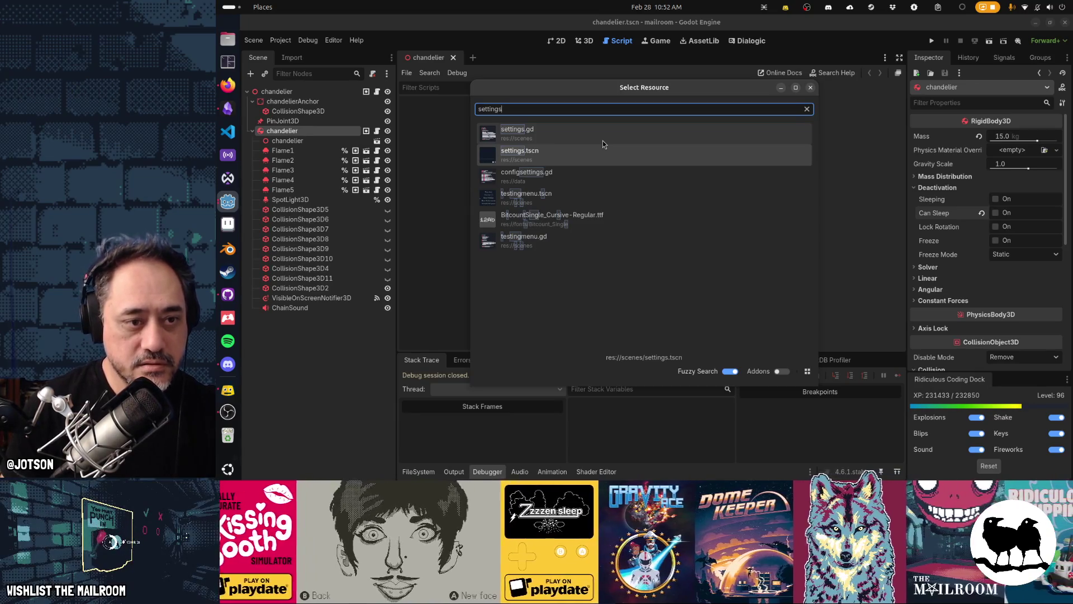
key("Return")
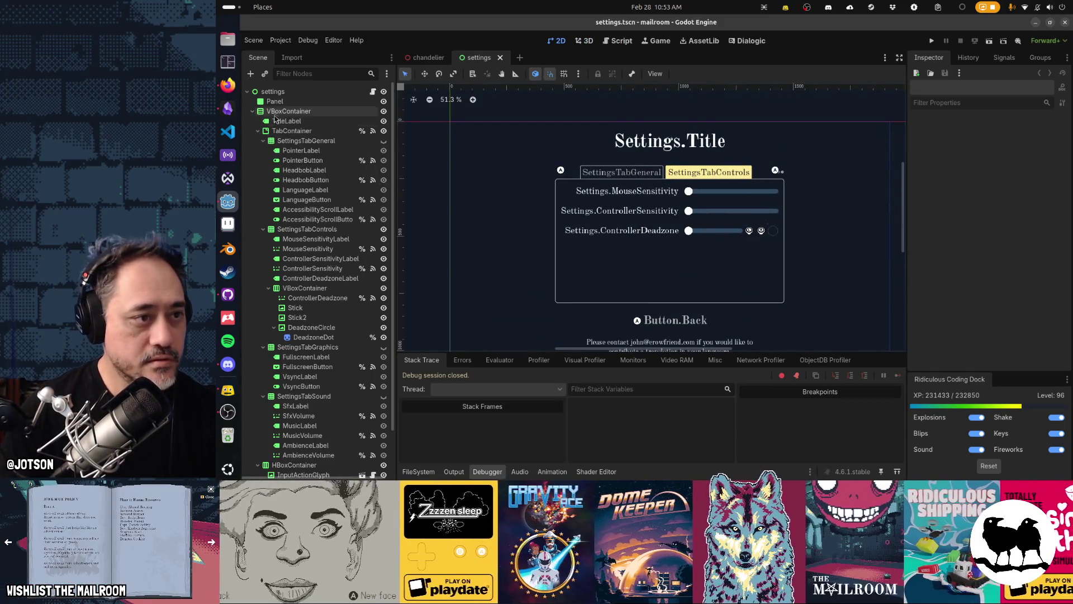
left_click(259, 132)
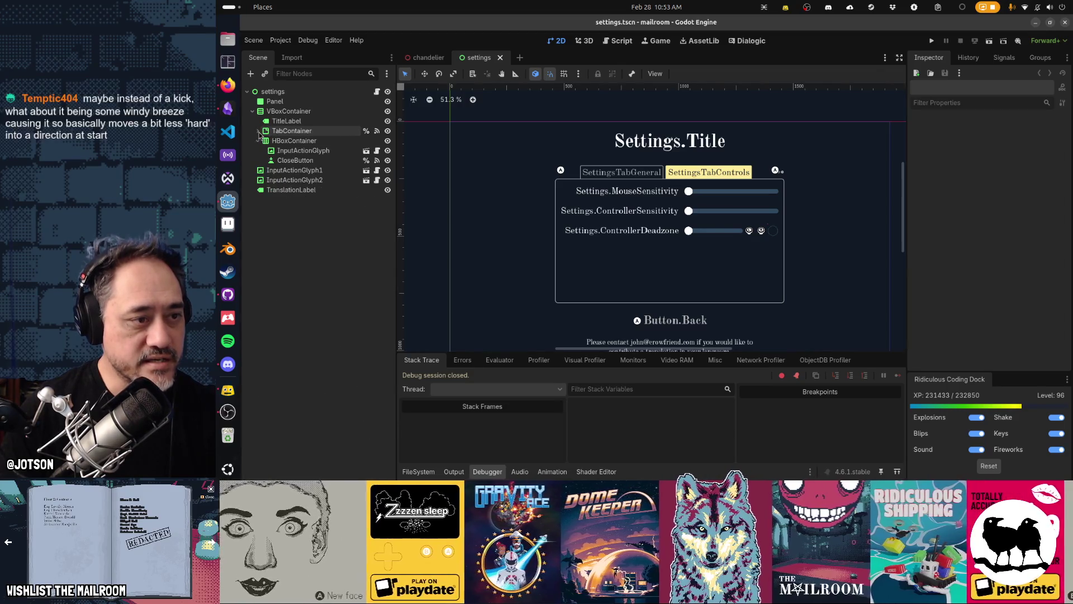
left_click(258, 131)
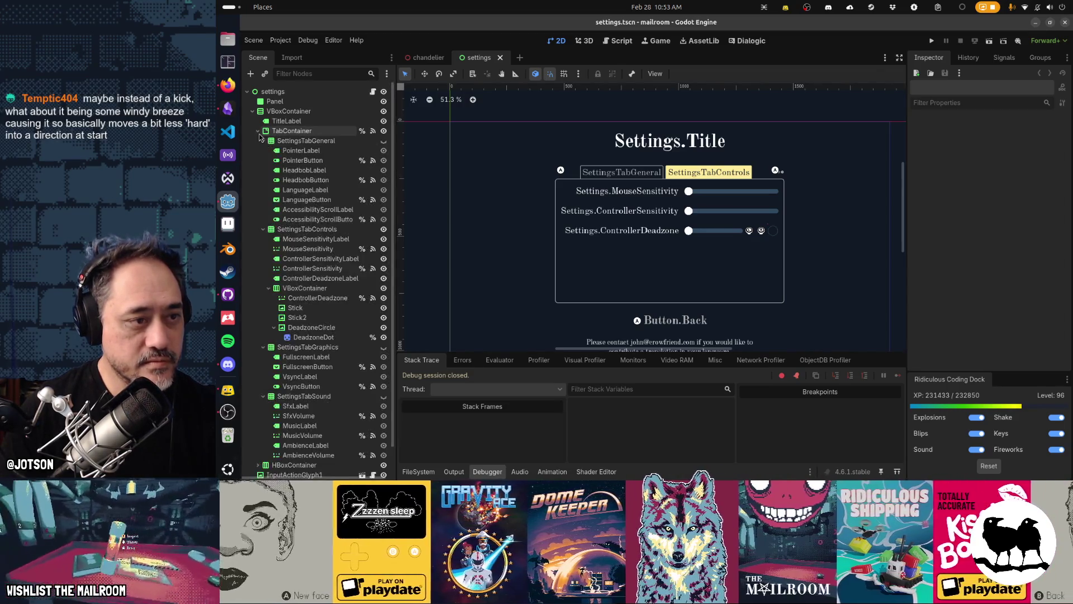
left_click(263, 141)
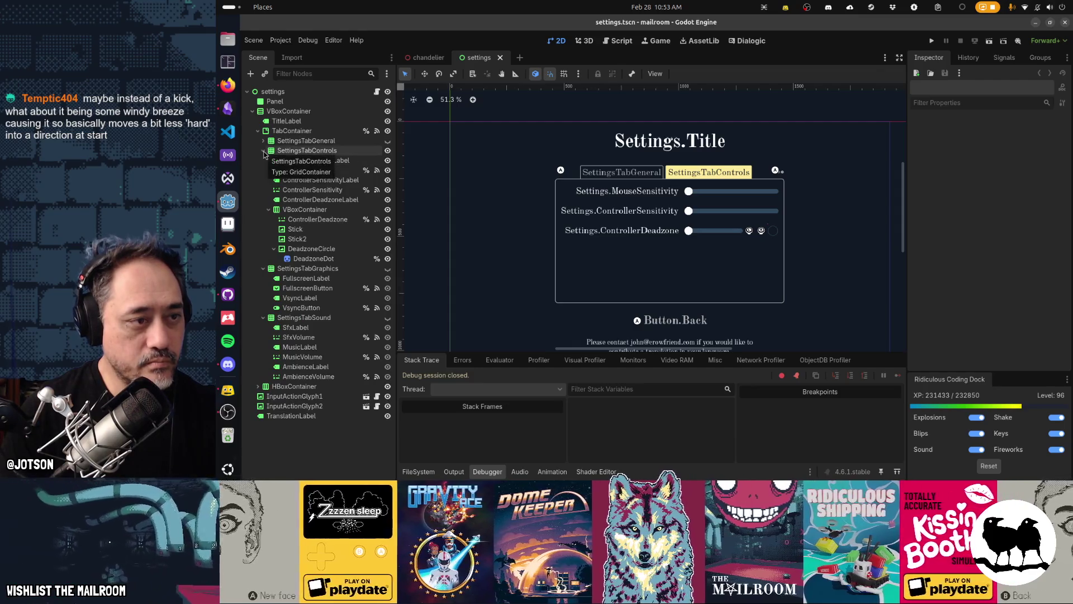
left_click(263, 141)
left_click(274, 150)
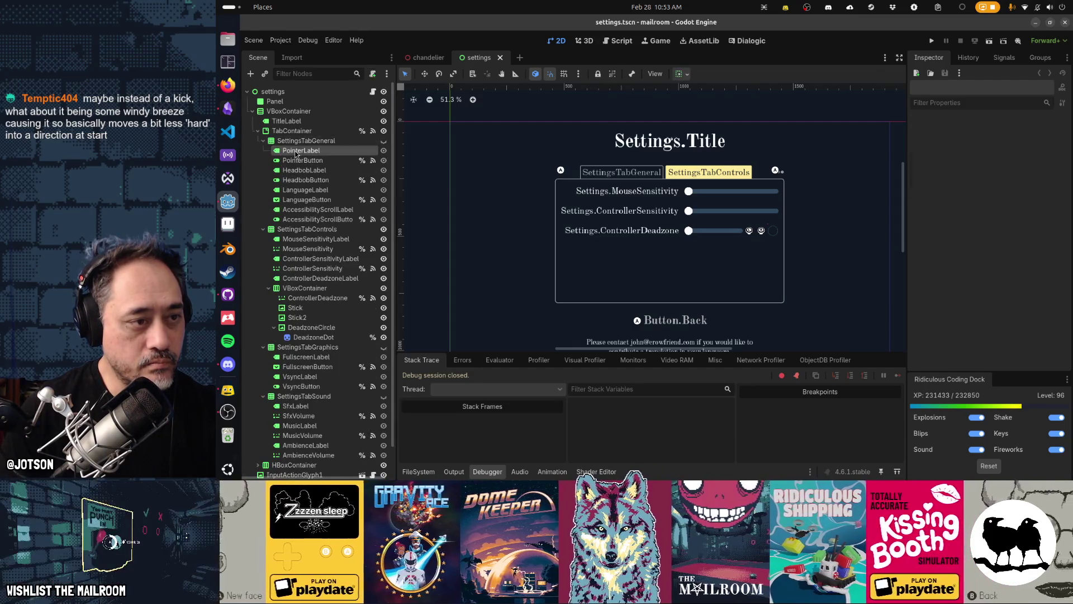
left_click(304, 170)
key("Down")
key("Down")
key("Down")
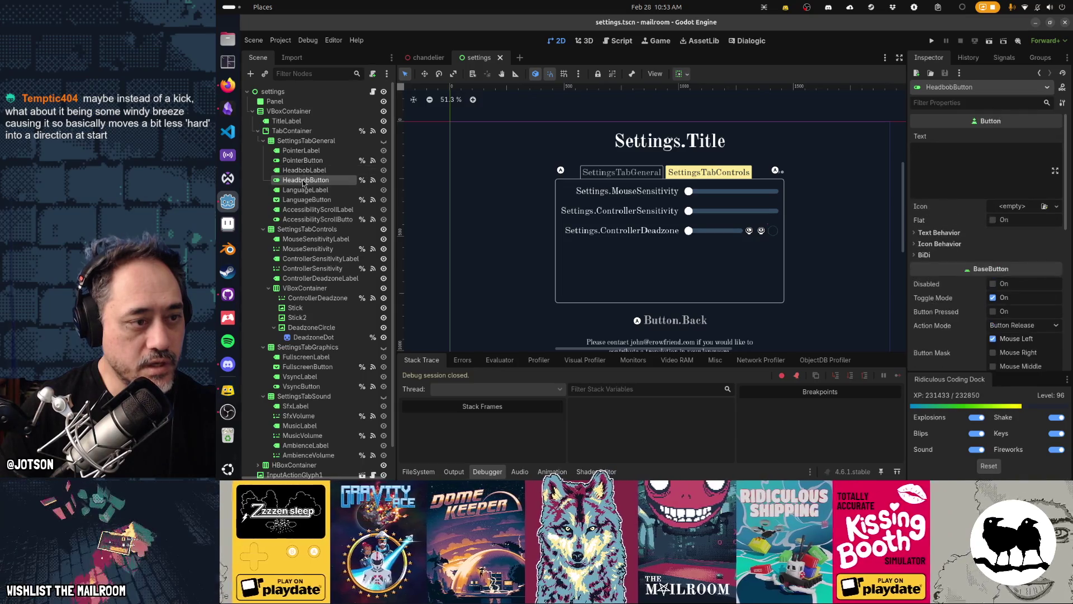
key("F2")
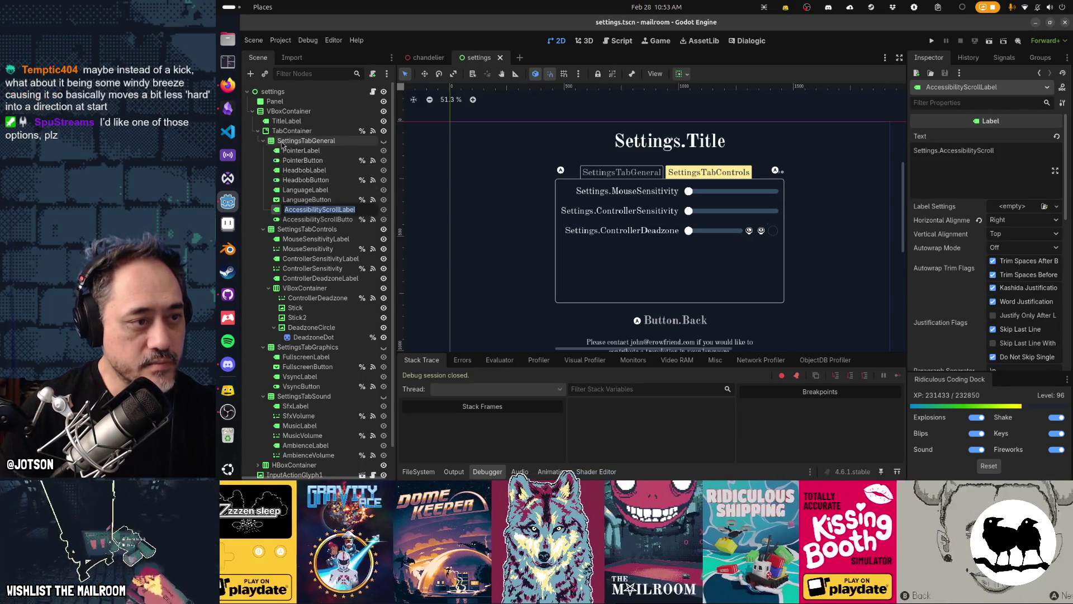
left_click(306, 141)
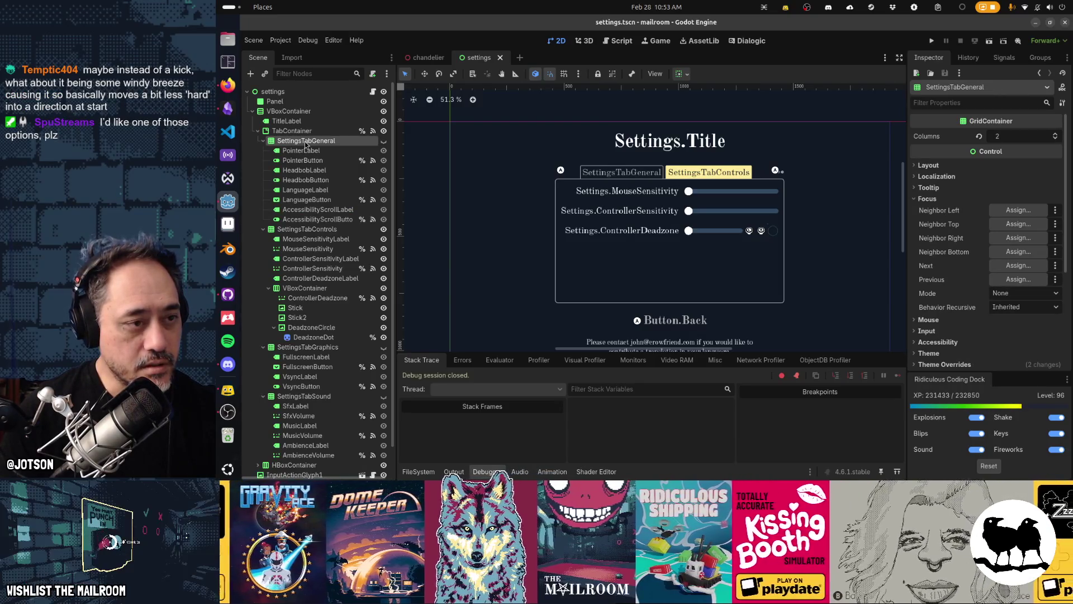
Duplicate SettingsTabGeneral and rename the copy SettingsTabAcessibility.
key("ctrl+d")
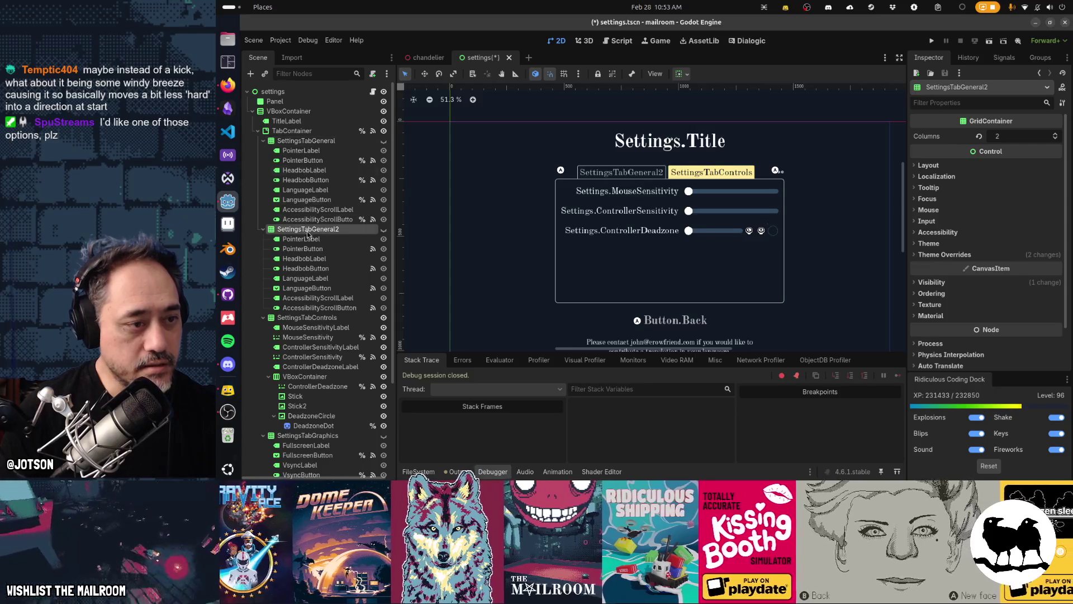
double_click(311, 231)
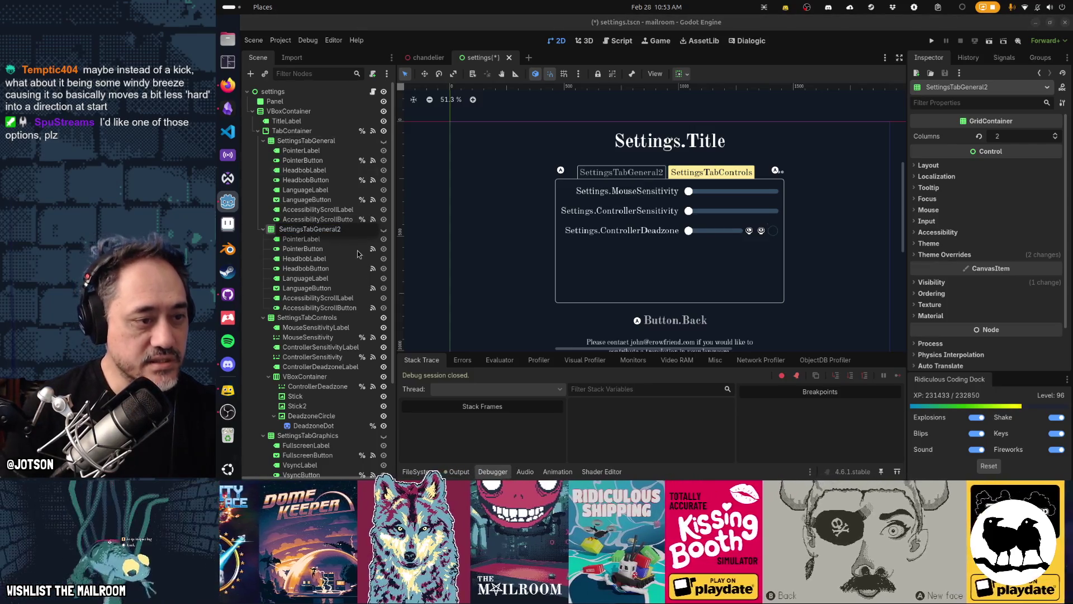
type("Accesibi")
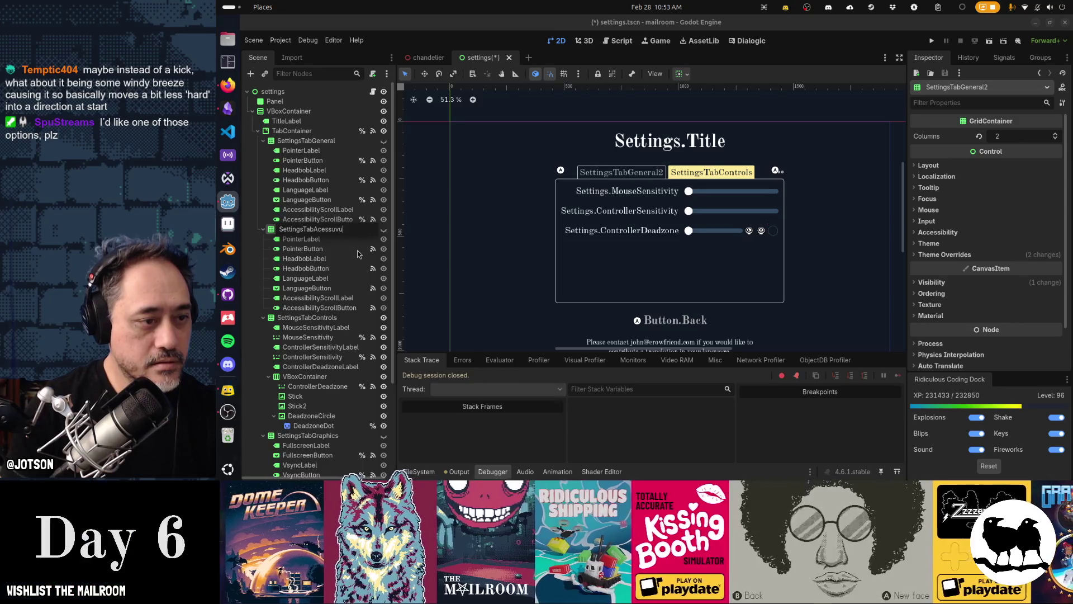
key("BackSpace")
key("BackSpace")
key("BackSpace")
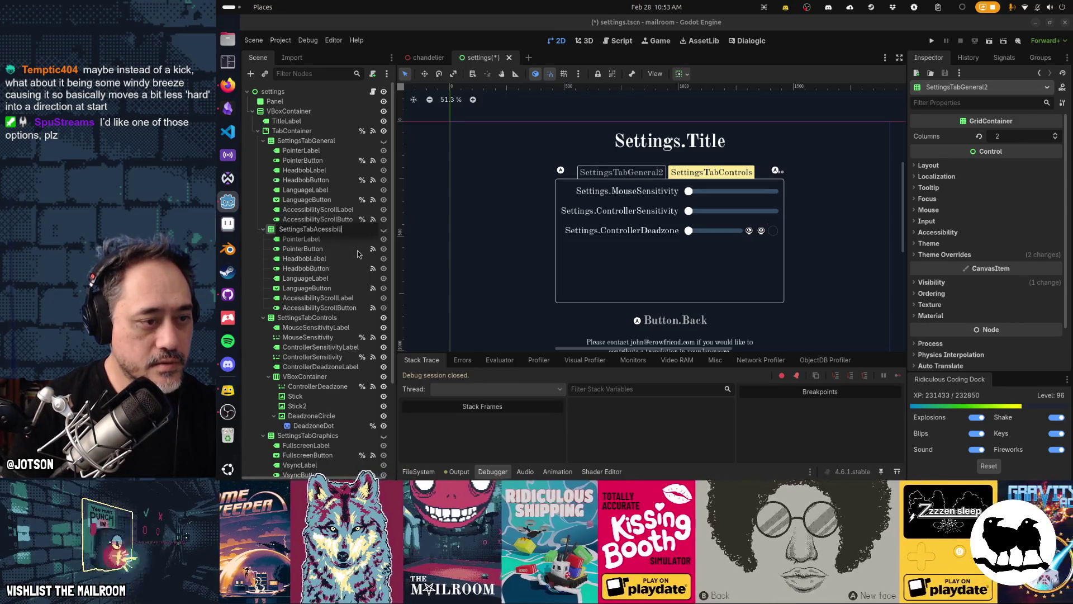
type("ity")
key("Return")
Delete the headbob and accessible-label captions and toggles from the General tab.
left_click(319, 218)
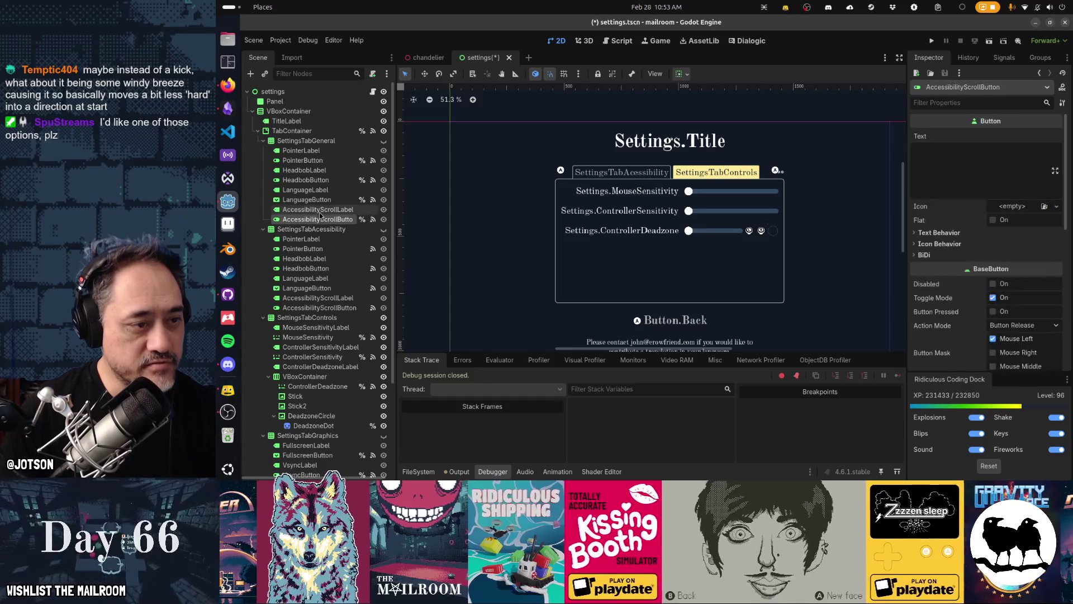
left_click(319, 210, "ctrl")
left_click(307, 180, "ctrl")
left_click(307, 171, "ctrl")
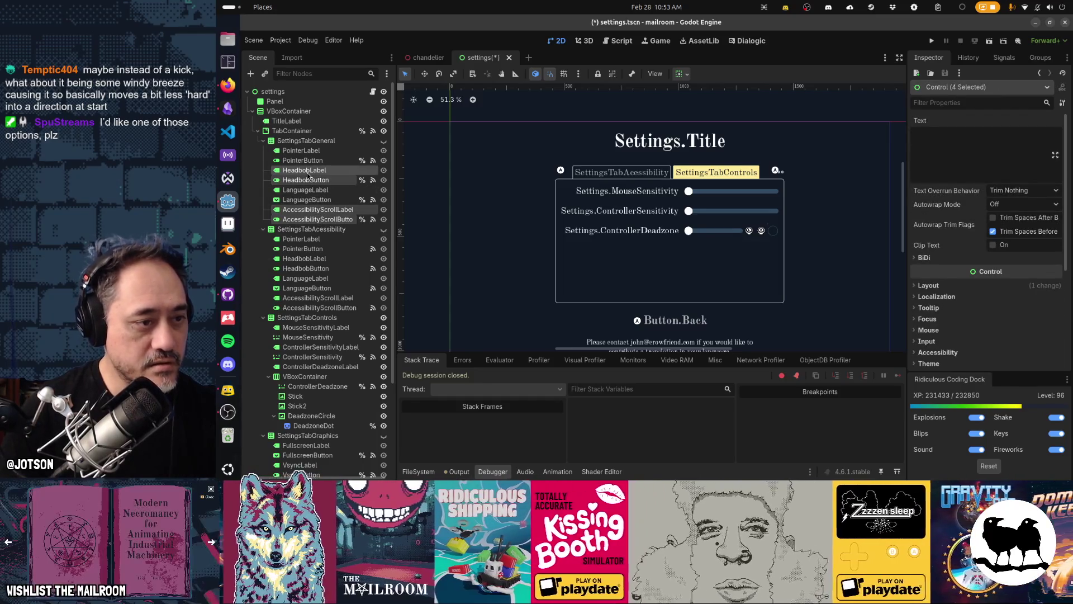
key("Delete")
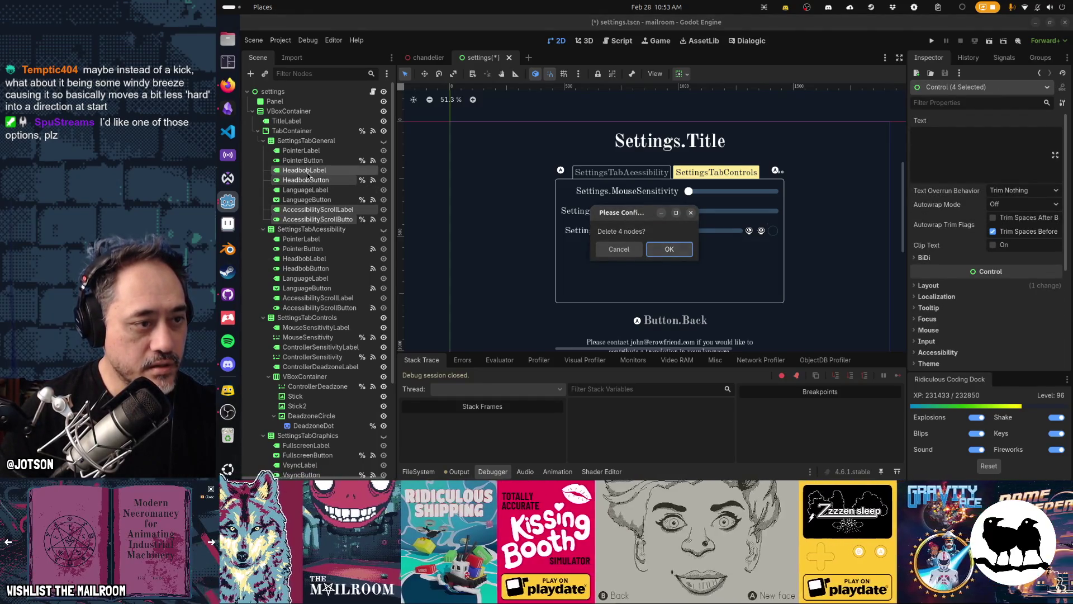
key("Return")
Delete the pointer and language captions and controls from the Accessibility tab.
left_click(304, 199)
left_click(311, 210, "ctrl")
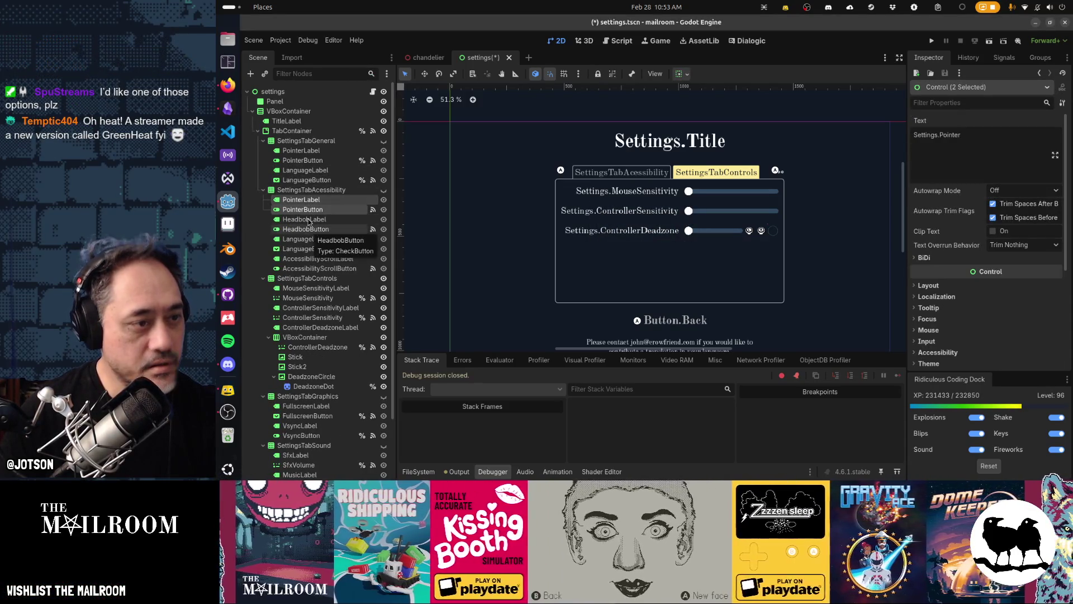
left_click(305, 151)
left_click(319, 160, "ctrl")
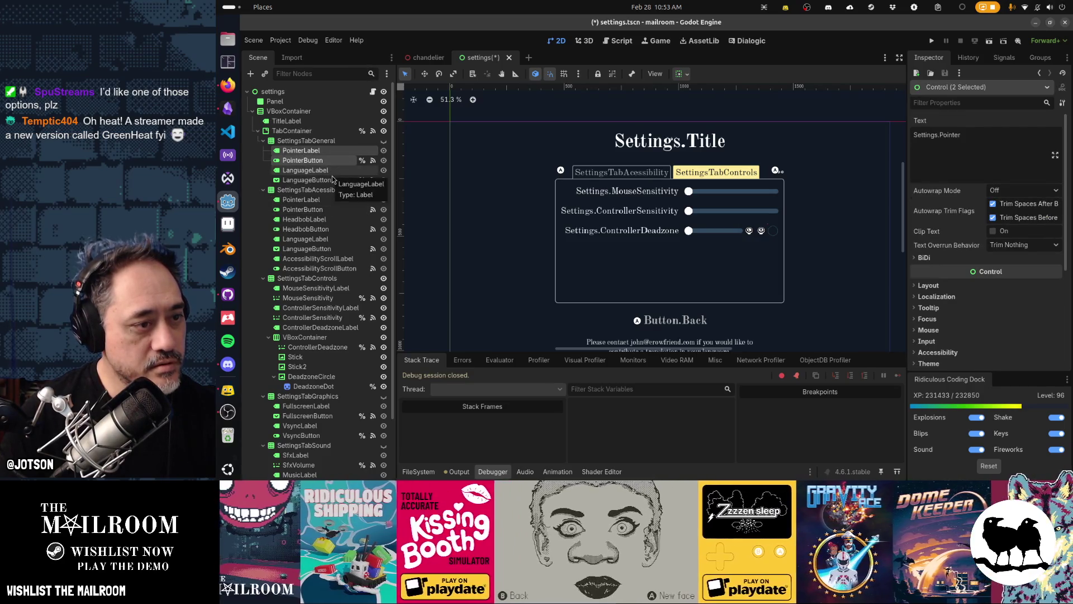
left_click(302, 199)
left_click(305, 209, "ctrl")
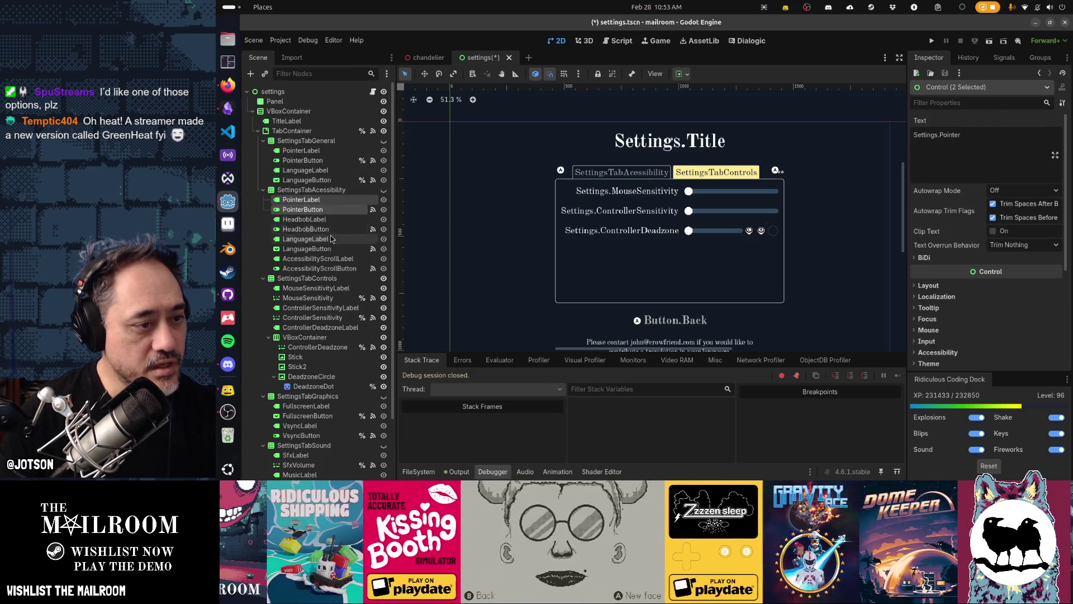
left_click(331, 239, "ctrl")
left_click(352, 249, "ctrl")
key("Delete")
key("Return")
Mark the Accessibility tab's headbob and accessible-label toggles Access as Unique Name, then rerun.
key("F6")
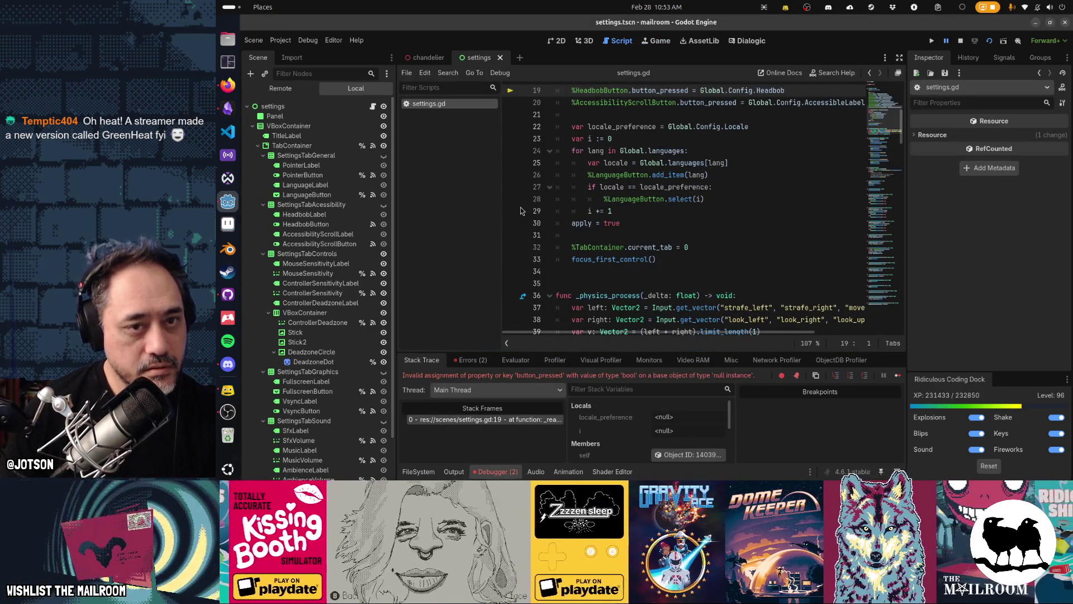
left_click(305, 224)
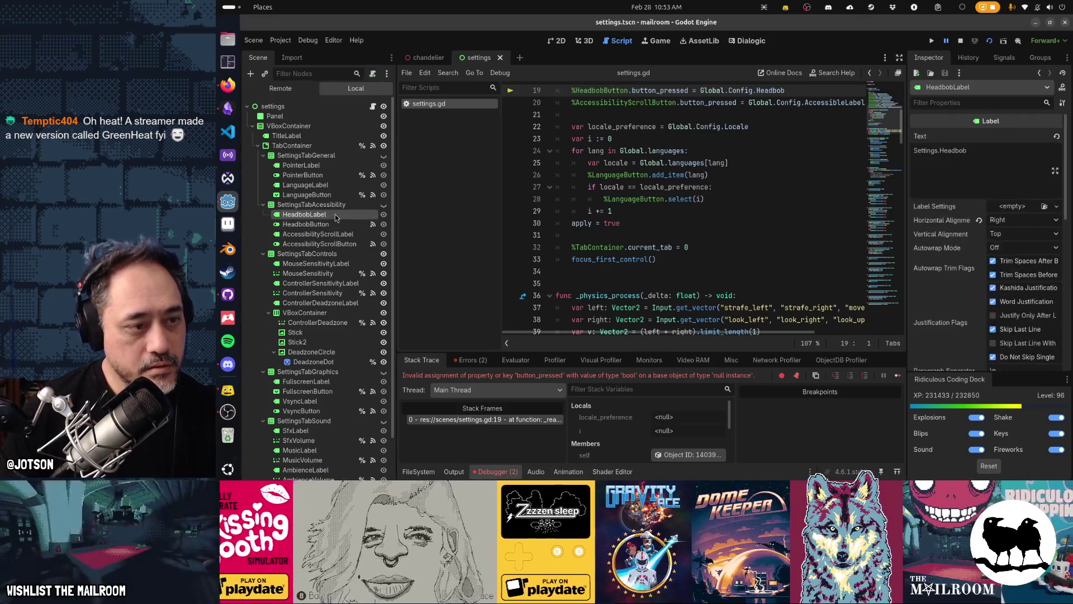
left_click(337, 245, "ctrl")
right_click(338, 245)
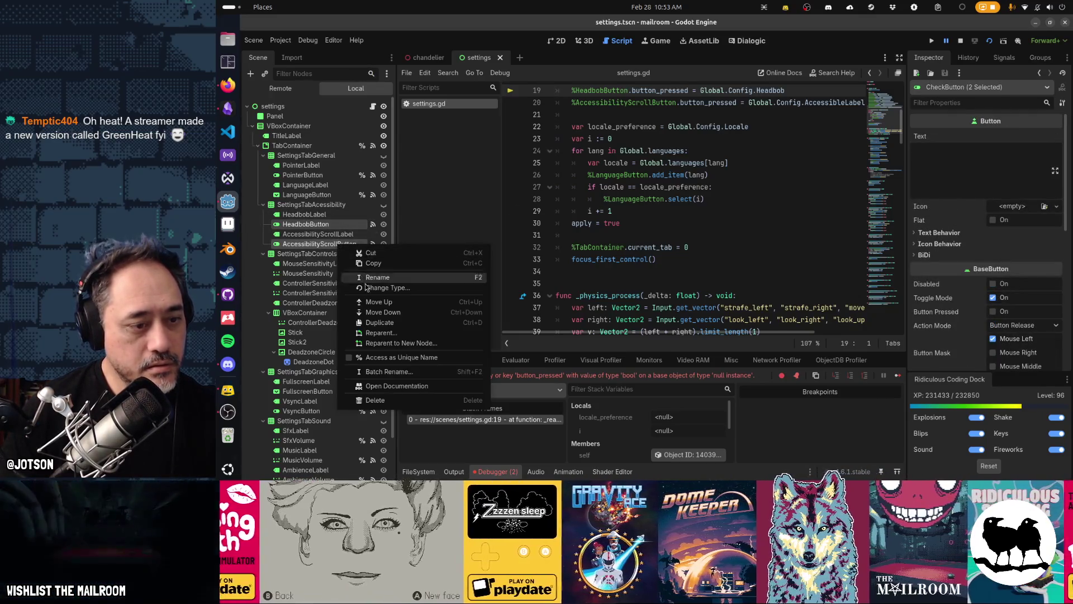
left_click(389, 355)
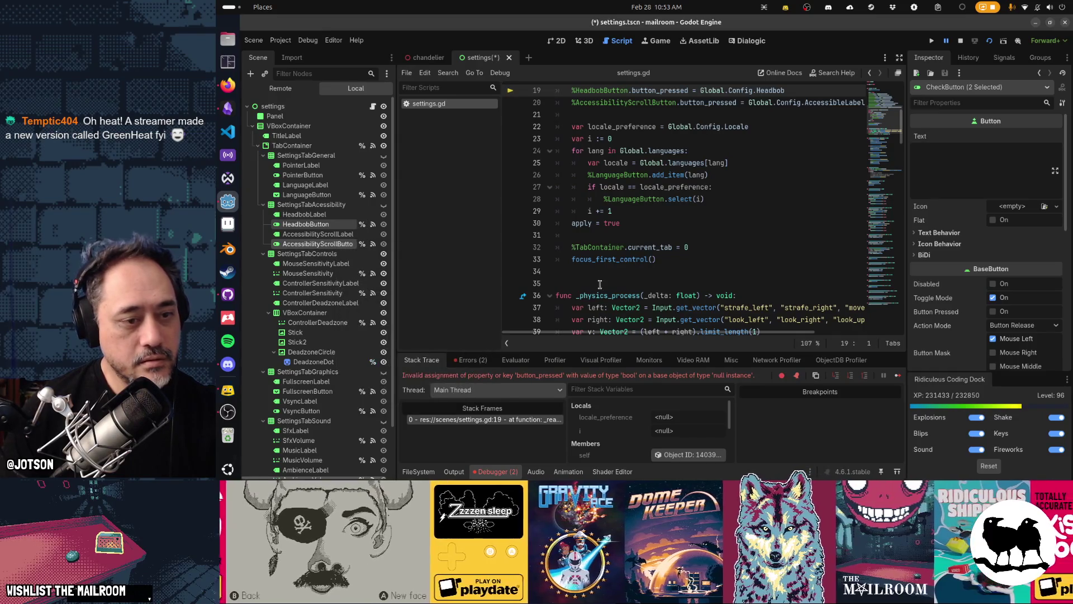
key("F5")
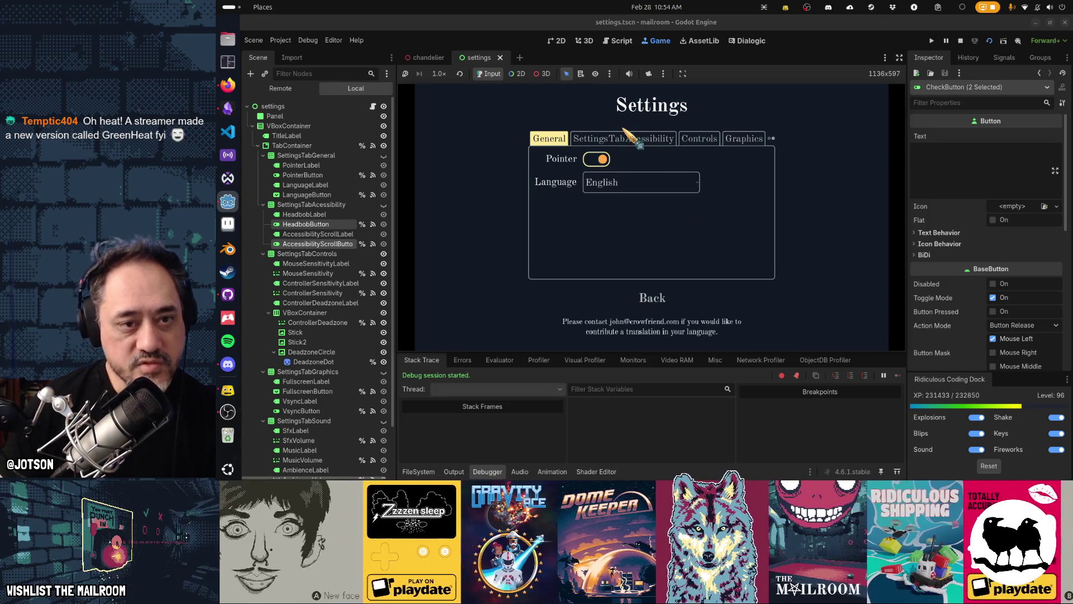
Click through the in-game settings tabs, turn off the custom pointer, and check languages.
left_click(626, 138)
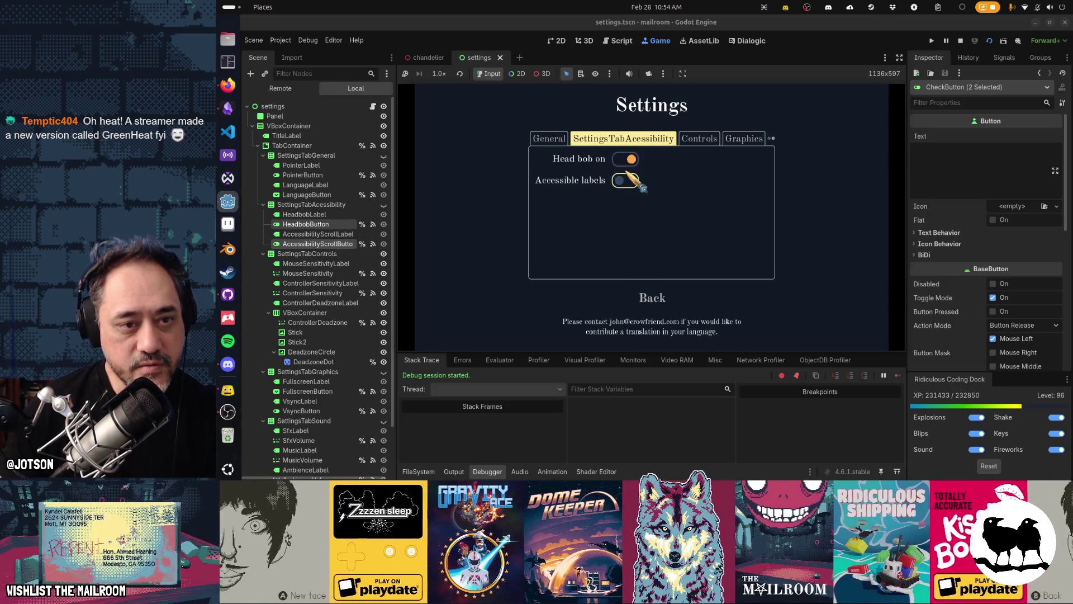
left_click(552, 142)
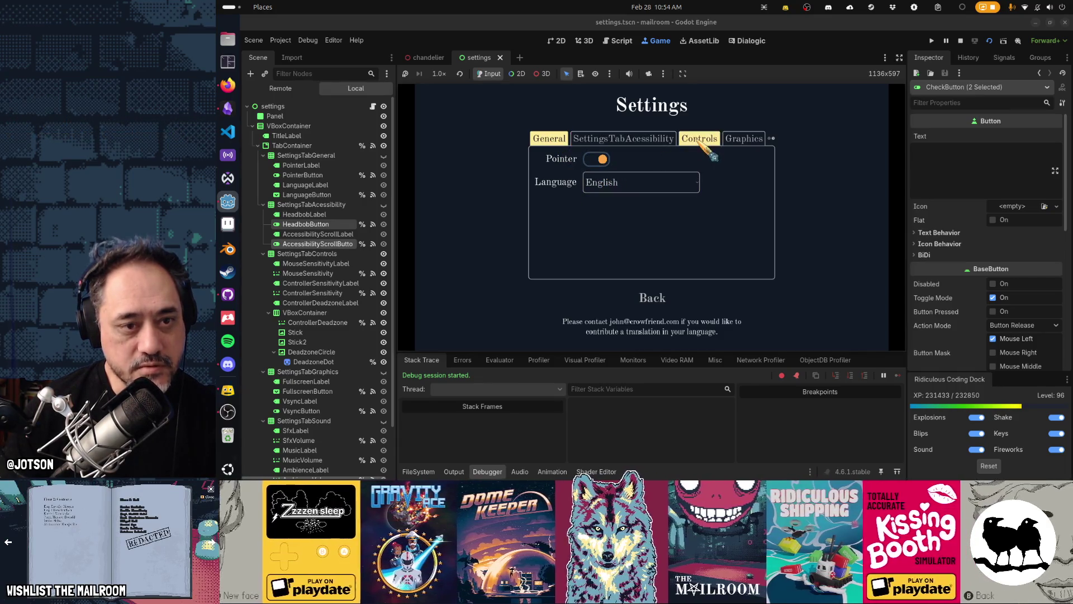
left_click(597, 161)
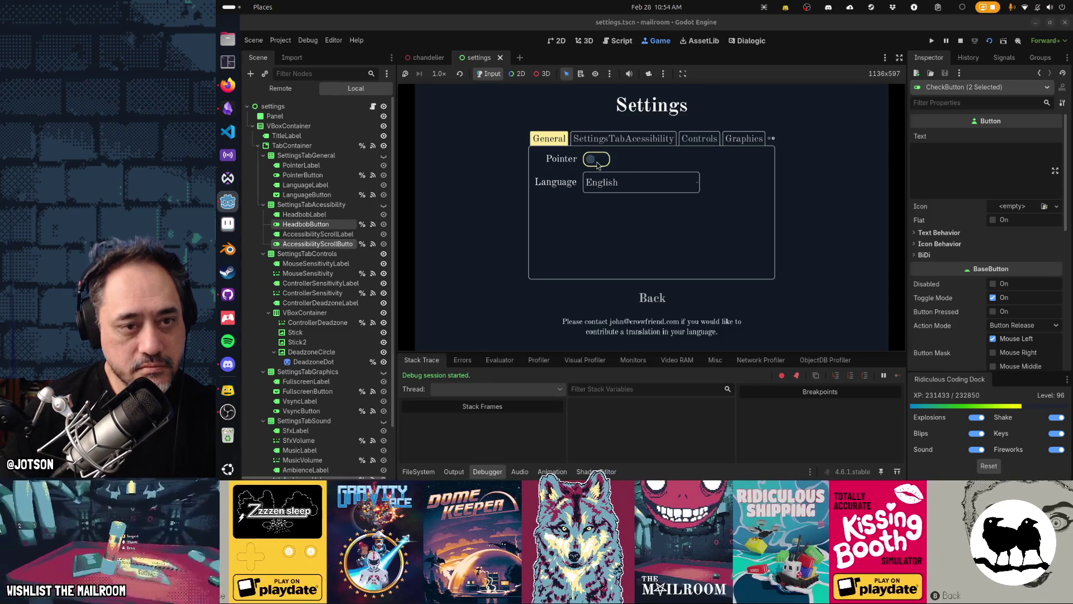
left_click(611, 180)
left_click(617, 187)
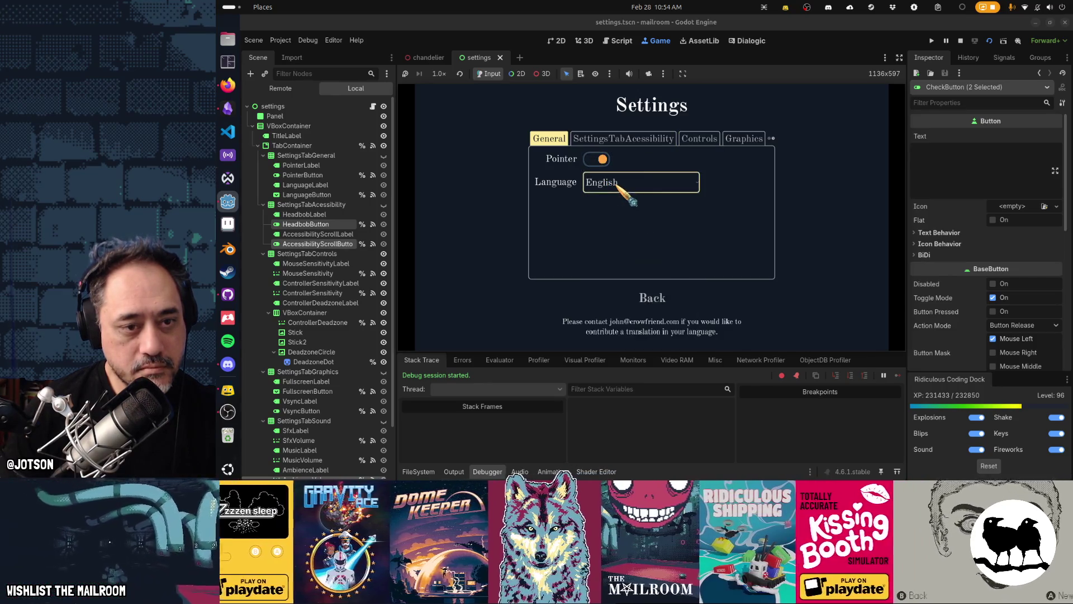
left_click(702, 140)
left_click(668, 140)
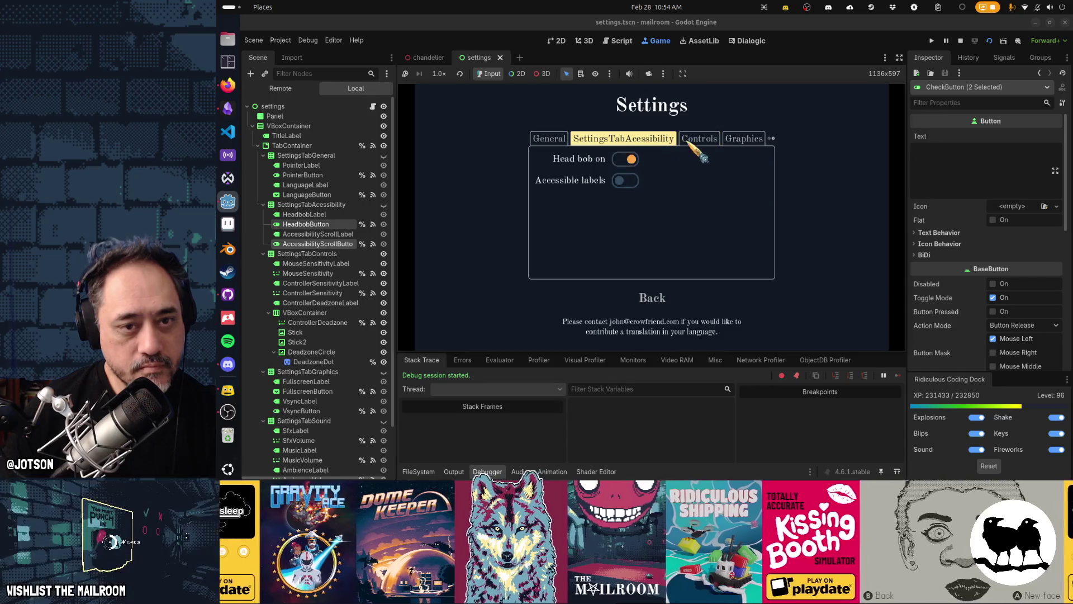
left_click(699, 140)
left_click(745, 140)
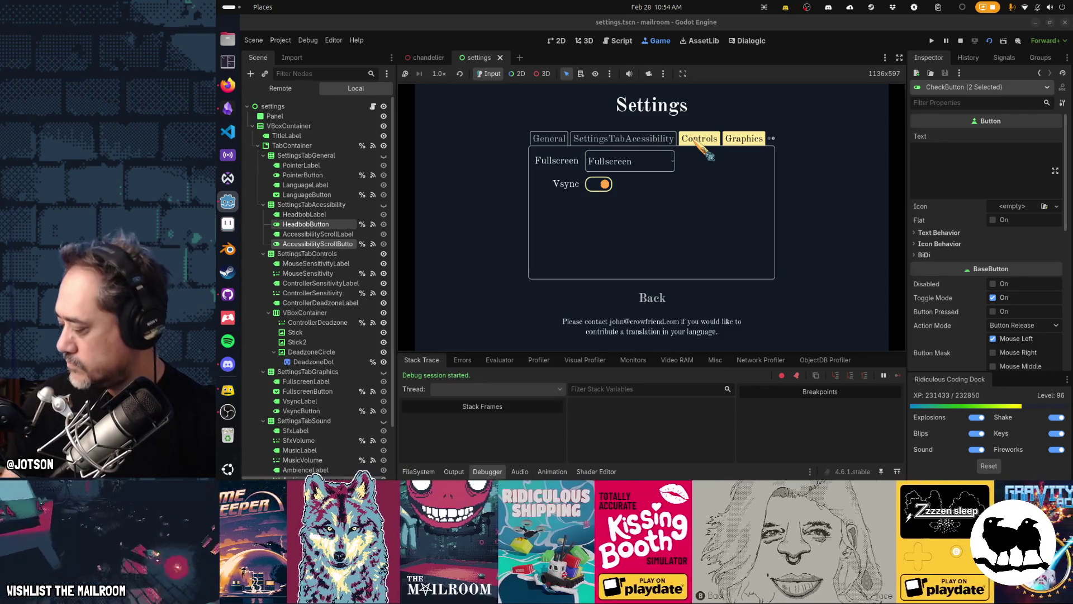
left_click(697, 143)
Cycle the settings tabs with the Q and E keys back to General, then stop the game.
key("e")
key("e")
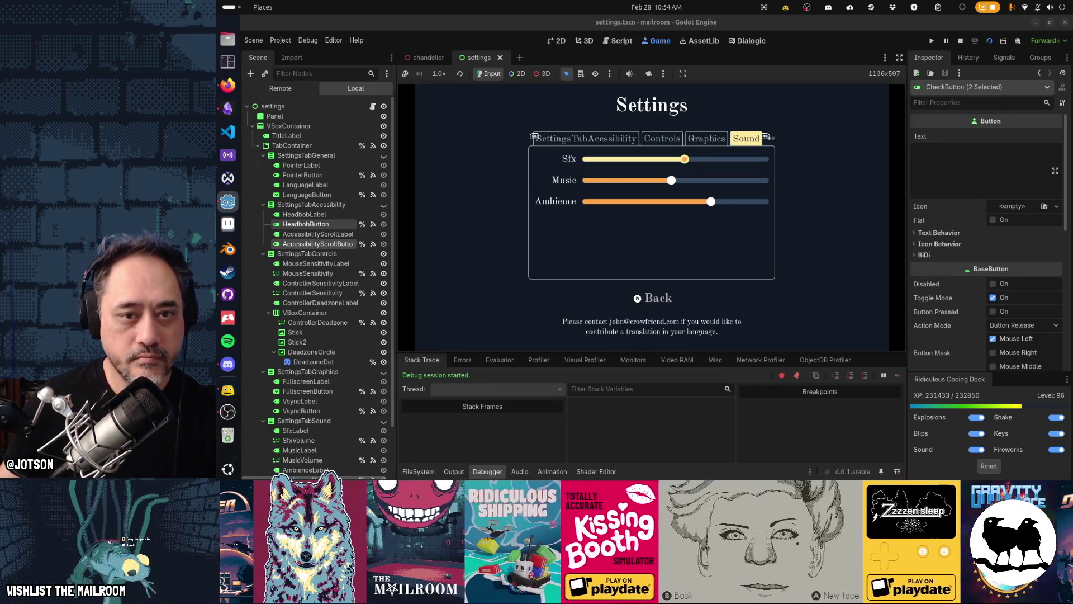
key("q")
key("q")
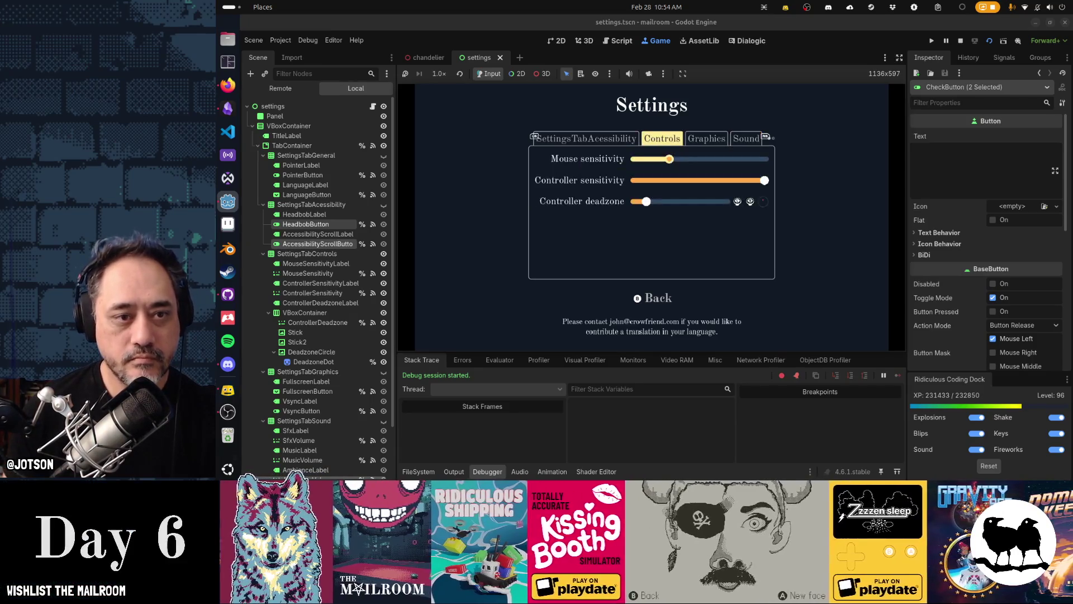
key("q")
key("q")
key("e")
key("e")
key("e")
key("e")
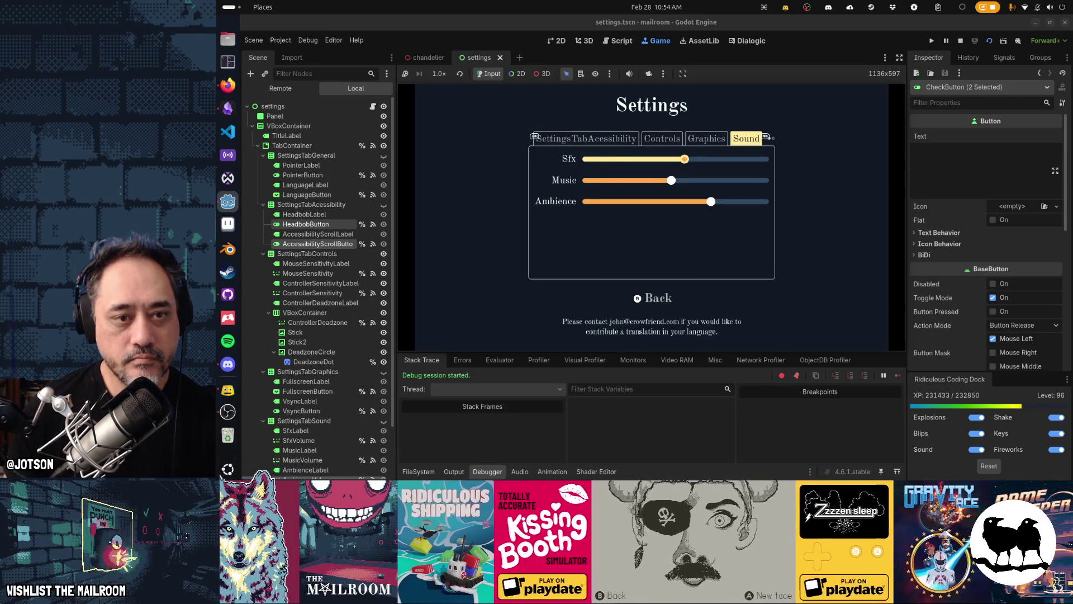
key("q")
key("q")
key("q")
key("q")
key("e")
key("e")
key("e")
key("e")
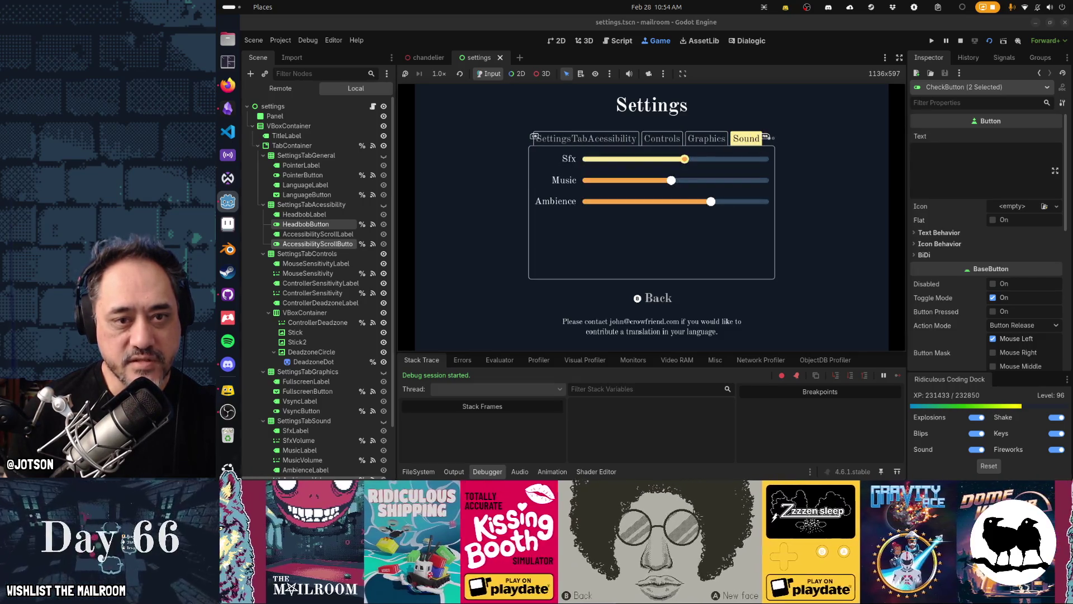
key("q")
key("q")
key("q")
key("q")
key("e")
key("e")
key("e")
key("e")
key("q")
key("q")
key("q")
key("q")
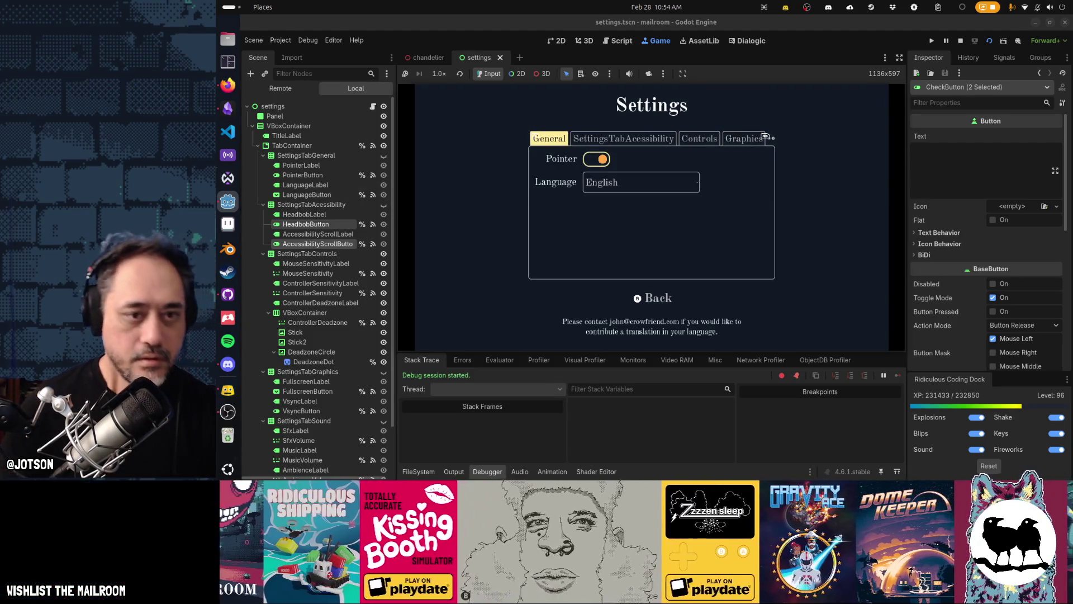
key("F8")
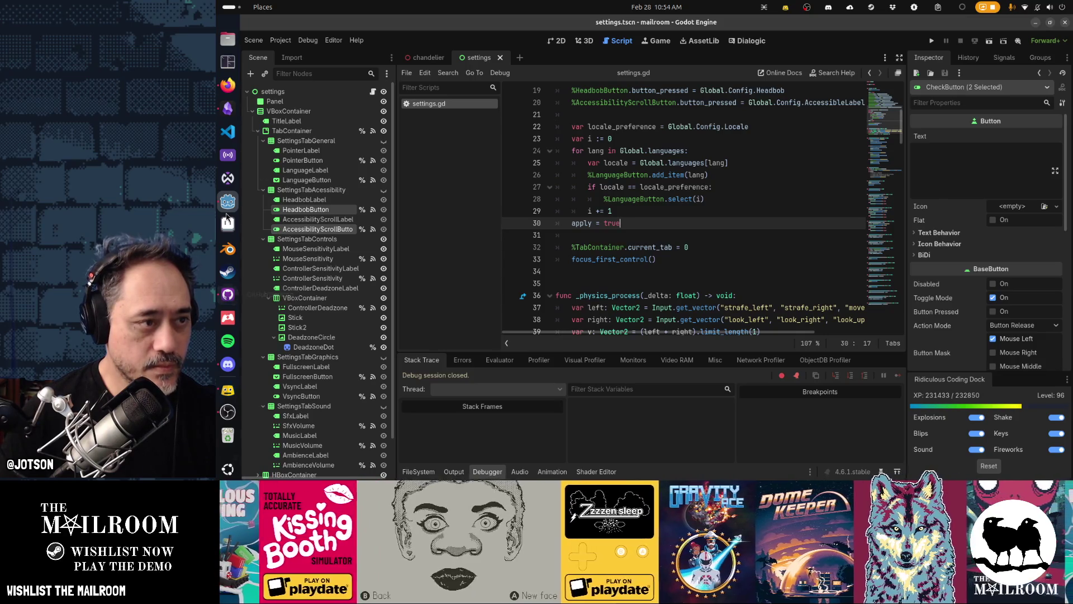
Switch to Firefox, then bring up the Activities overview of all open windows.
left_click(229, 85)
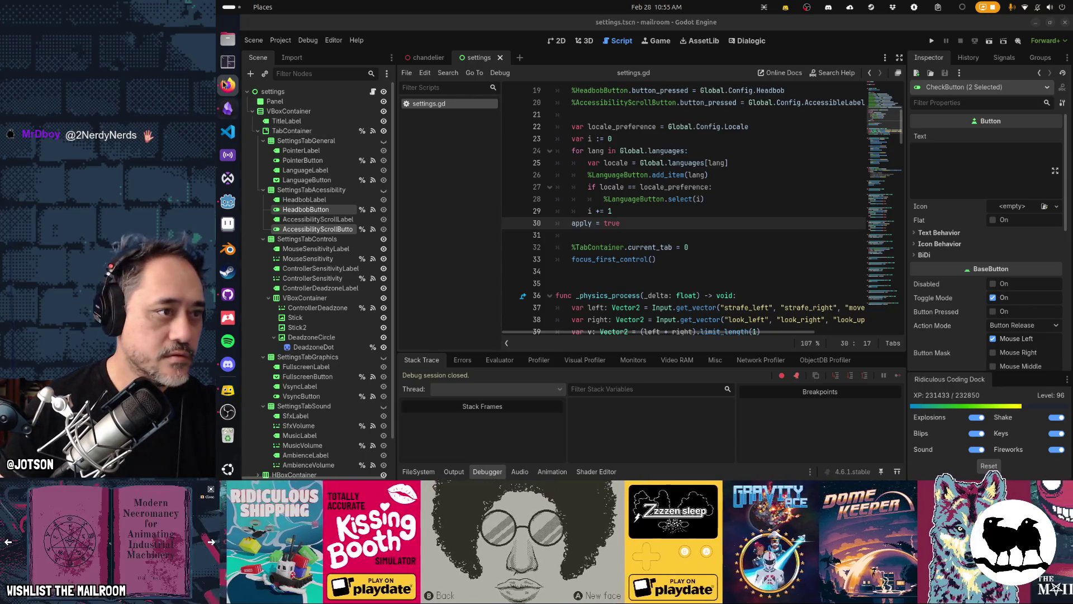
key("super")
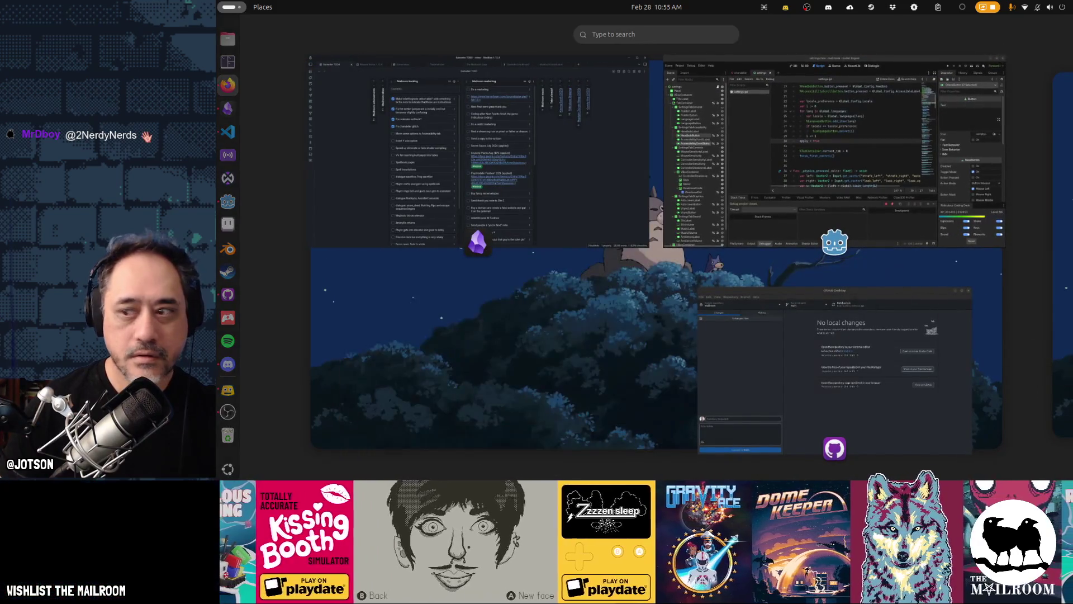
Run support/movefiles once, then support/movefiles watch, and bring Godot back to the front.
key("super")
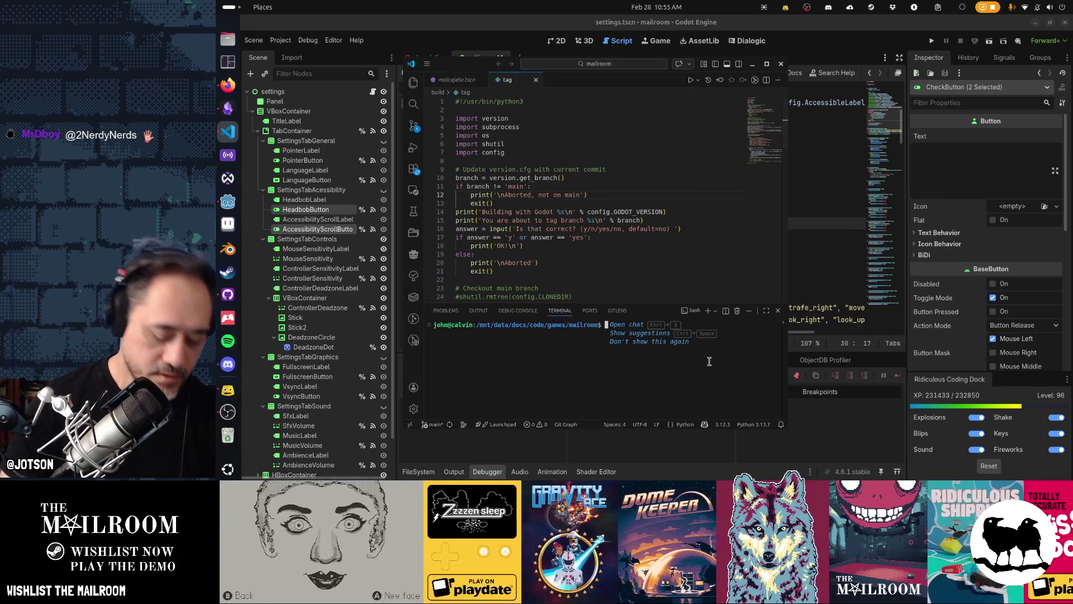
type("suppor")
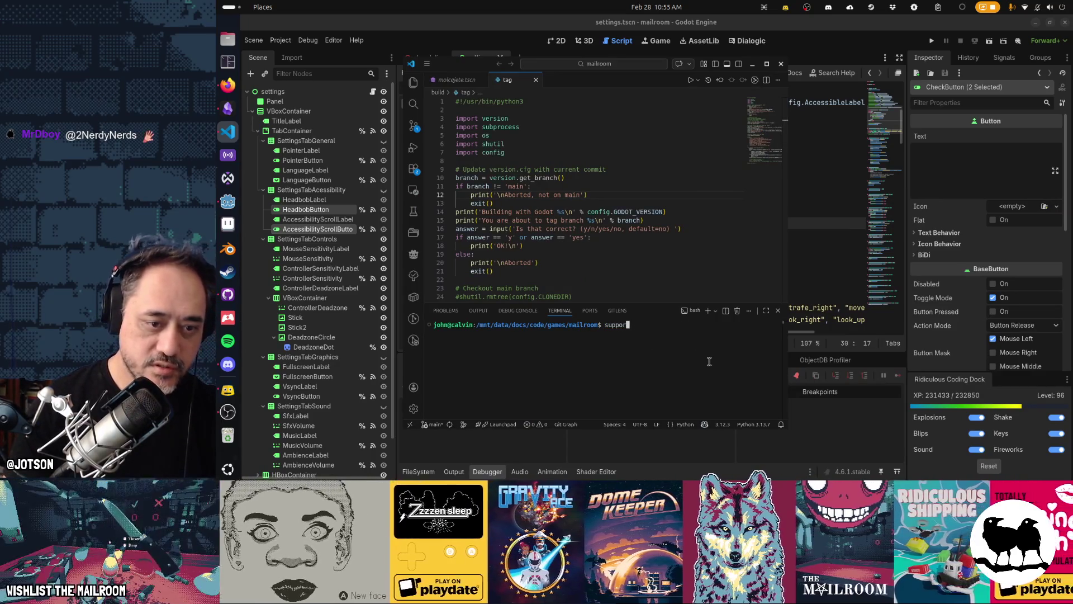
type("t/movefiles")
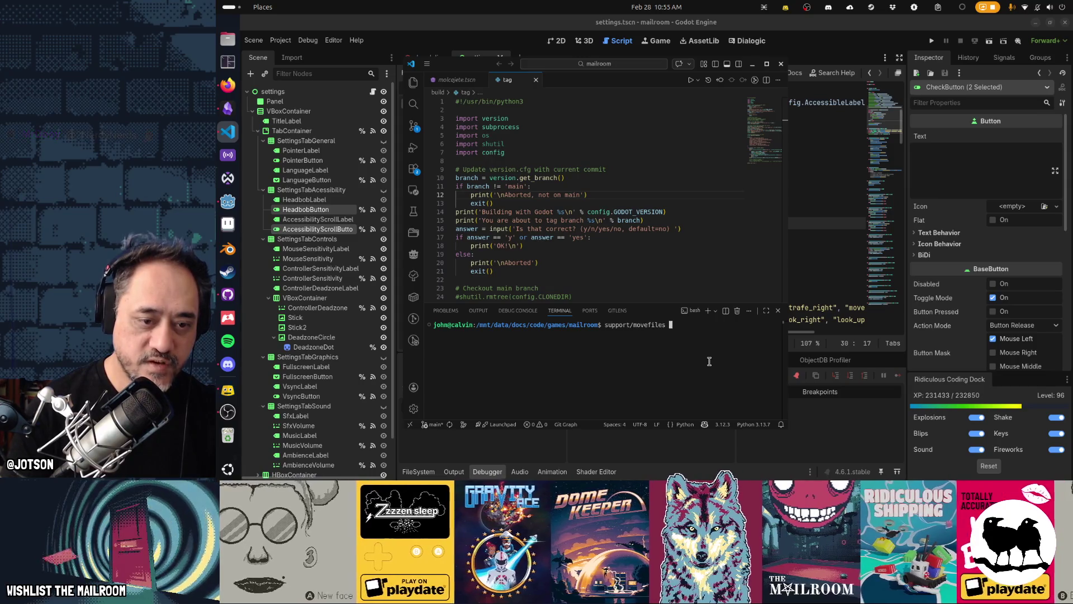
key("Return")
key("Up")
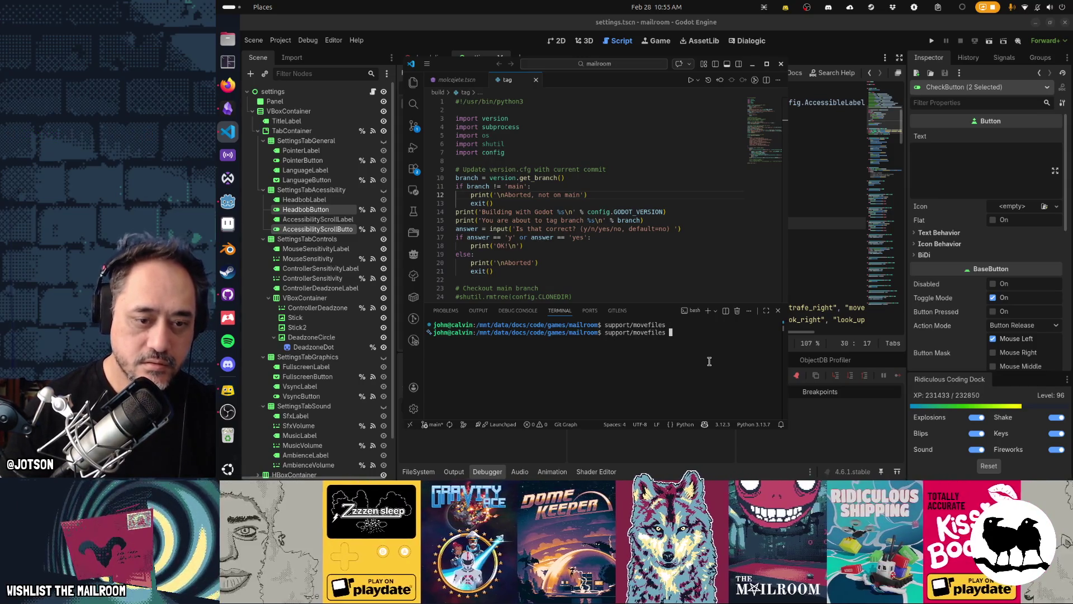
type("watch")
key("Return")
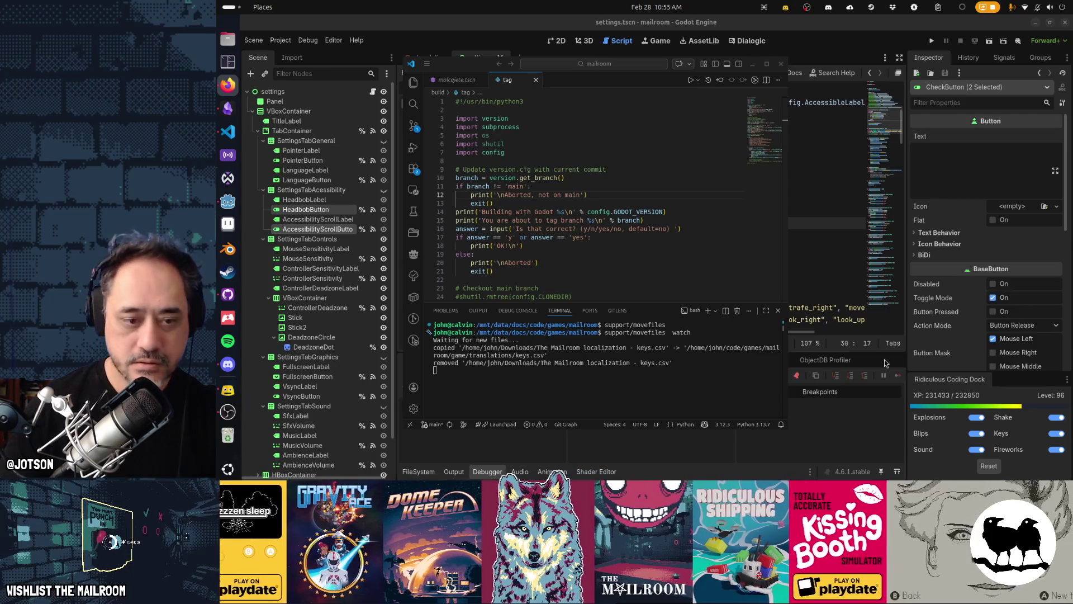
left_click(672, 372)
left_click(791, 61)
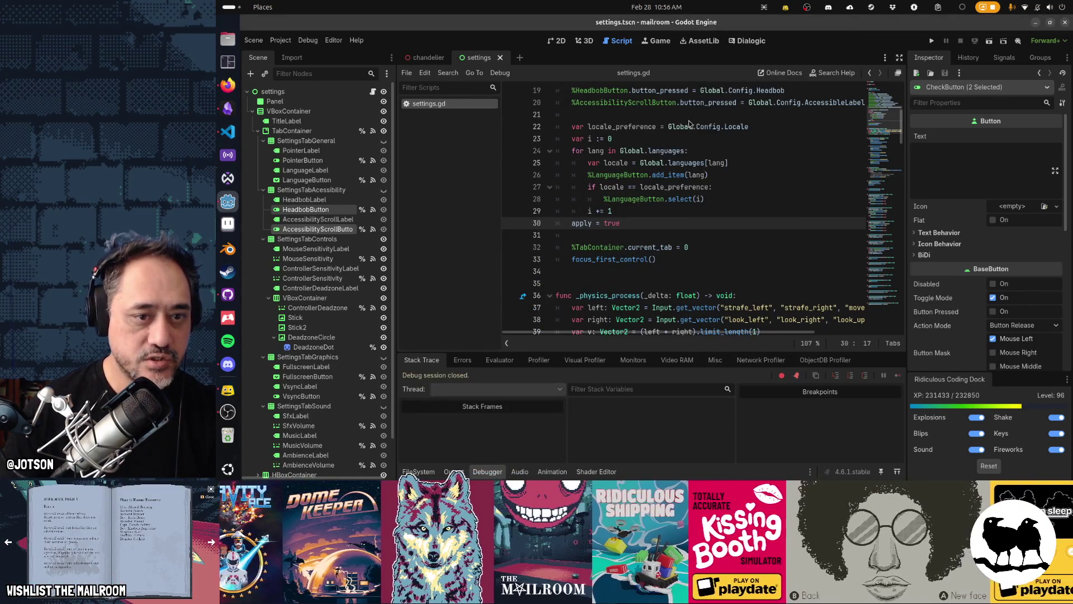
Run and stop the settings scene, select SettingsTabAccessibility, and open the Project menu.
key("F6")
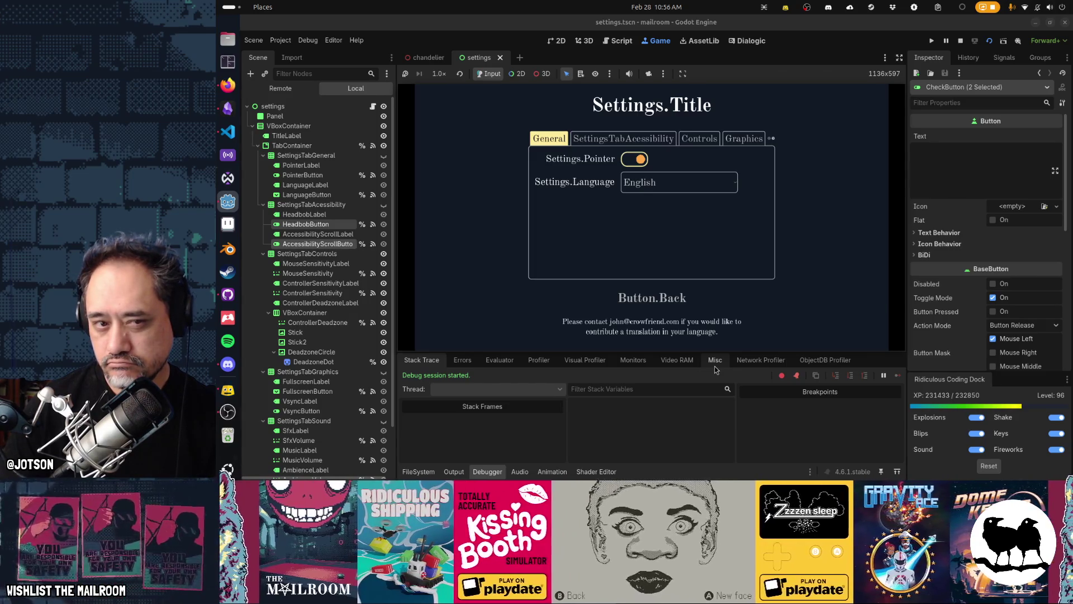
key("F8")
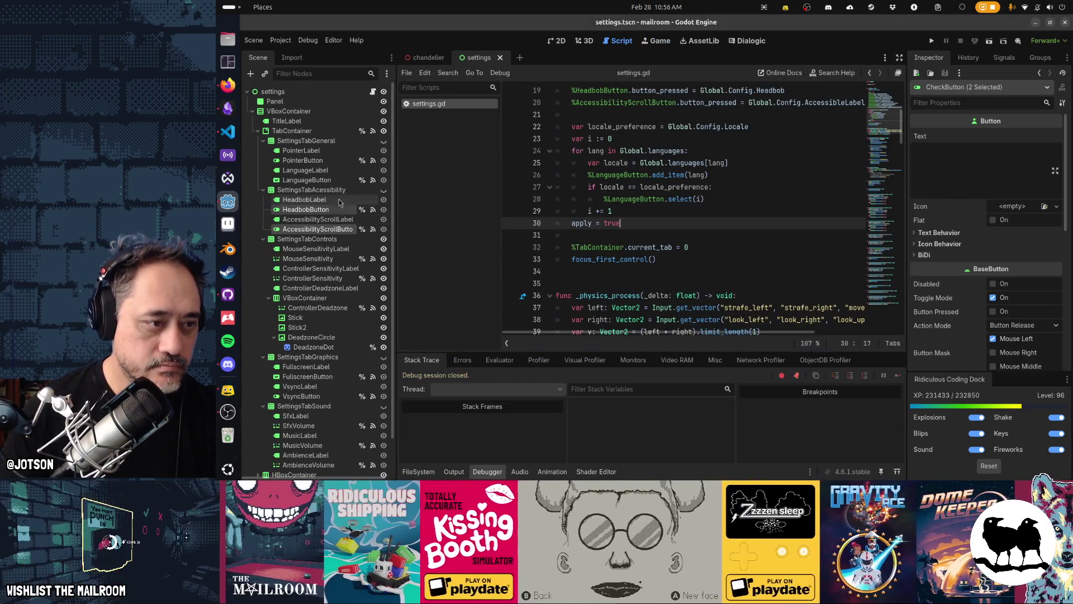
left_click(333, 189)
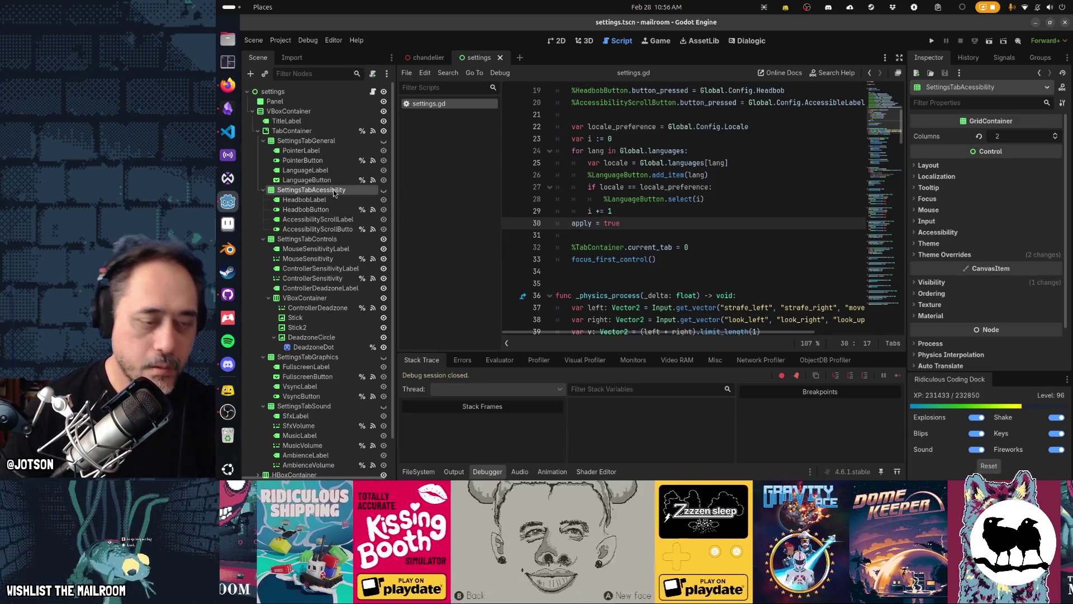
left_click(283, 41)
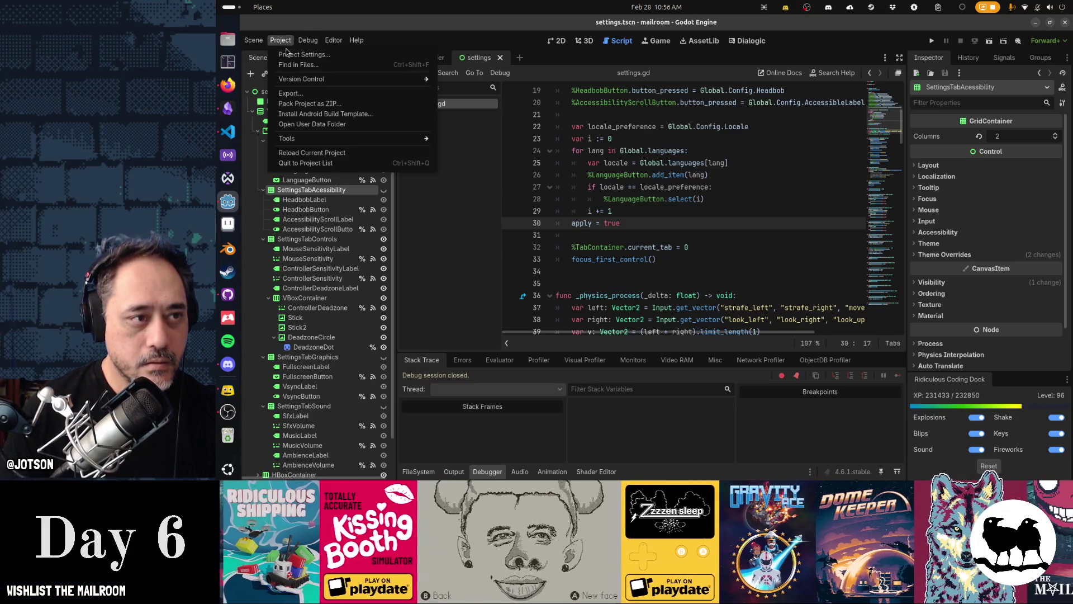
Check the Localization Translations list in Project Settings, then bring Visual Studio Code forward.
left_click(305, 55)
left_click(485, 96)
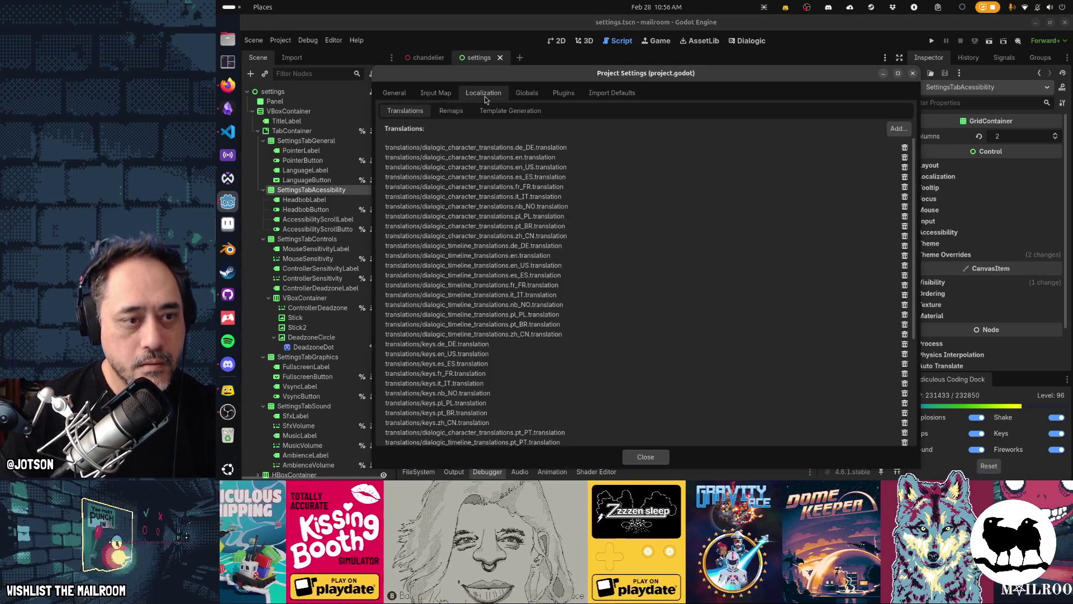
scroll(582, 306, "down", 5)
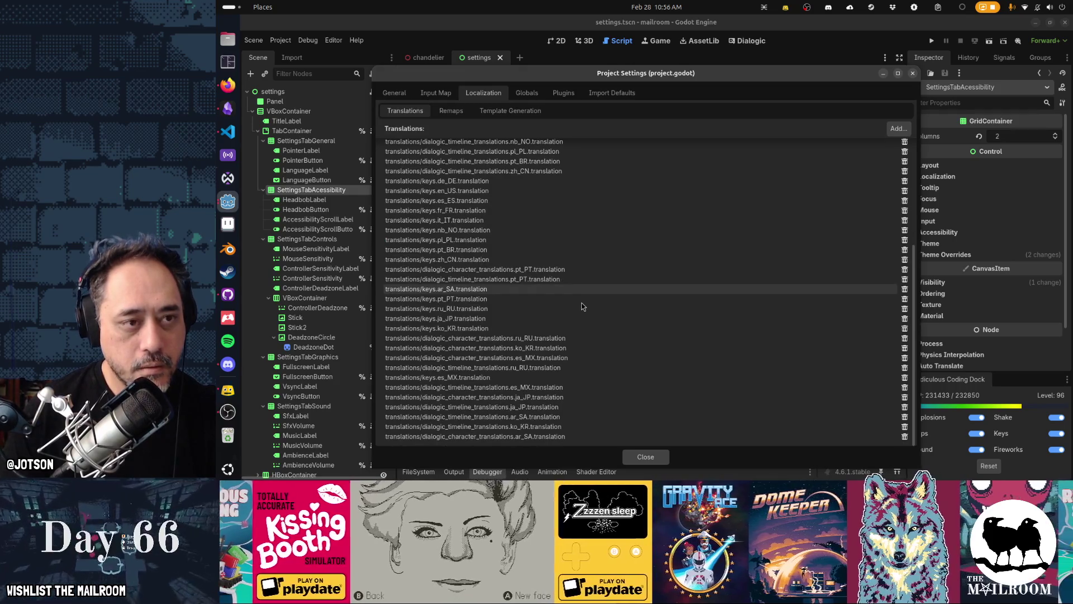
key("Escape")
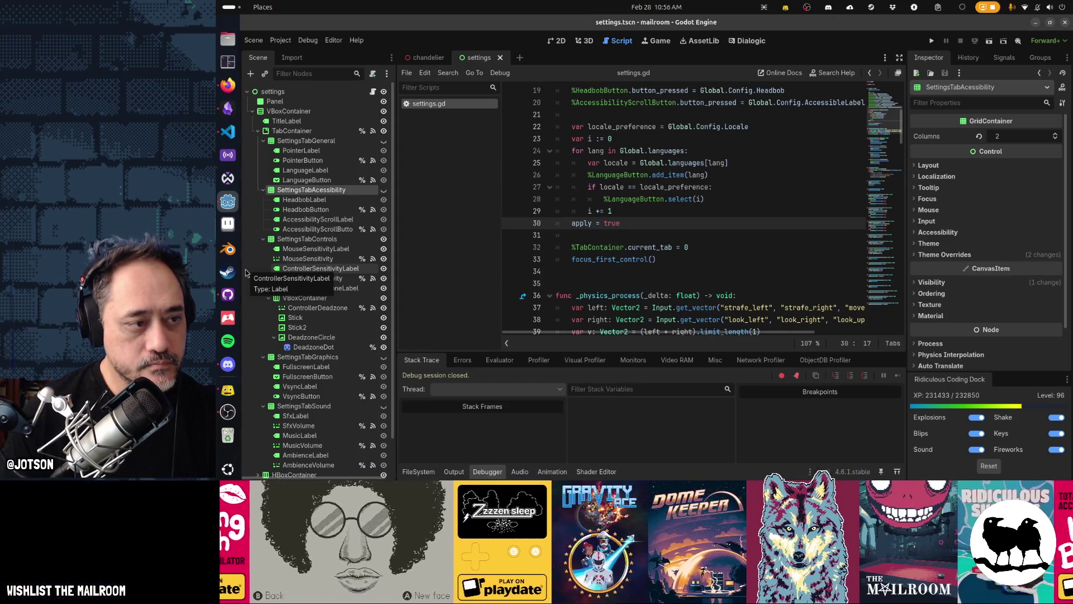
left_click(227, 131)
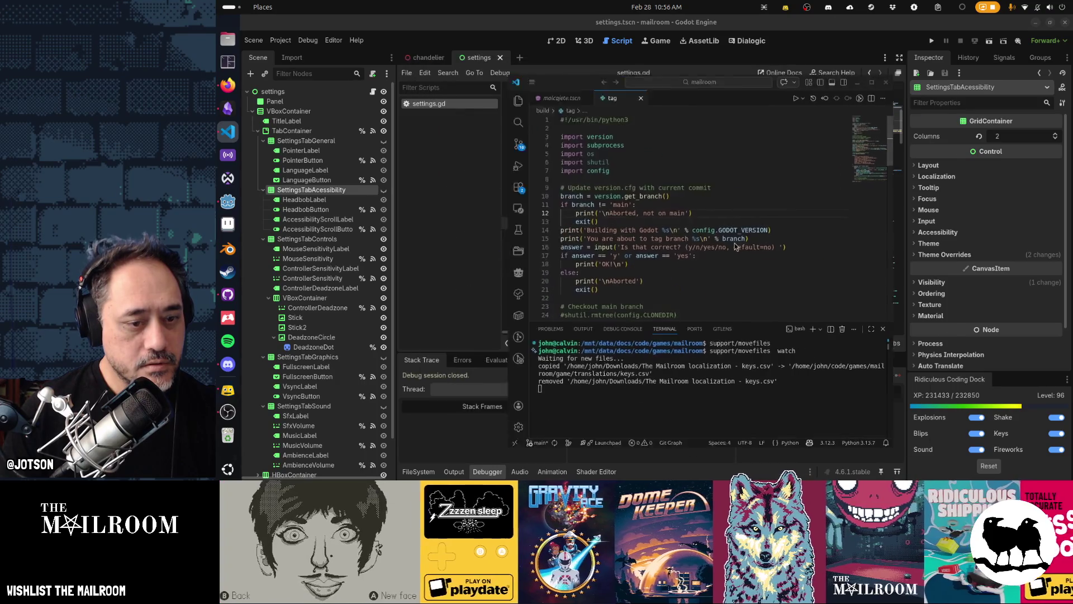
In GitHub Desktop, review the keys.csv diff and step through its 'accessibility' matches.
left_click_drag(736, 247, 696, 238)
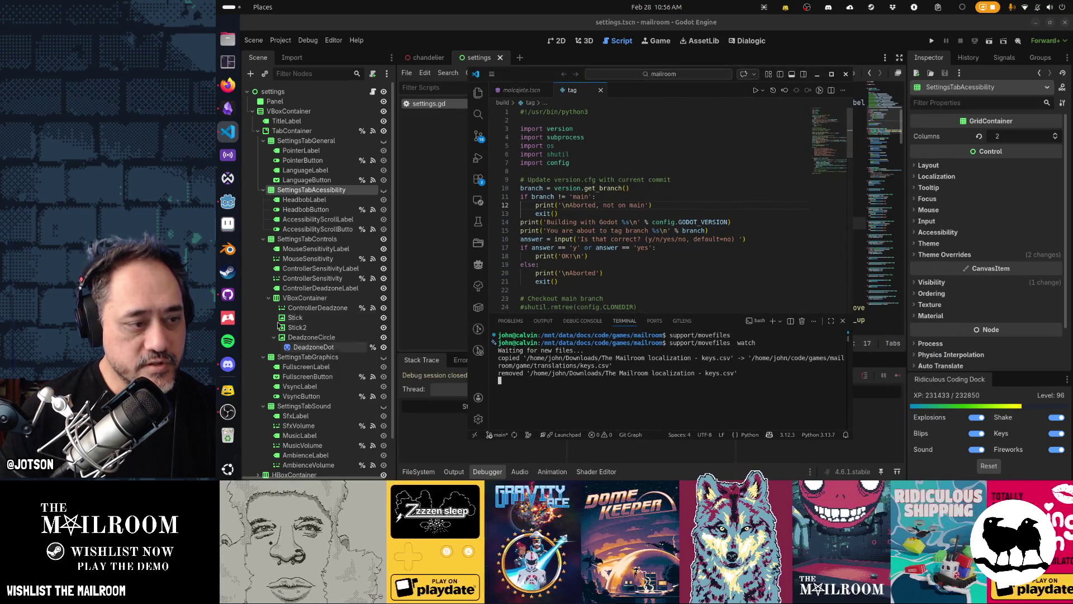
left_click(227, 295)
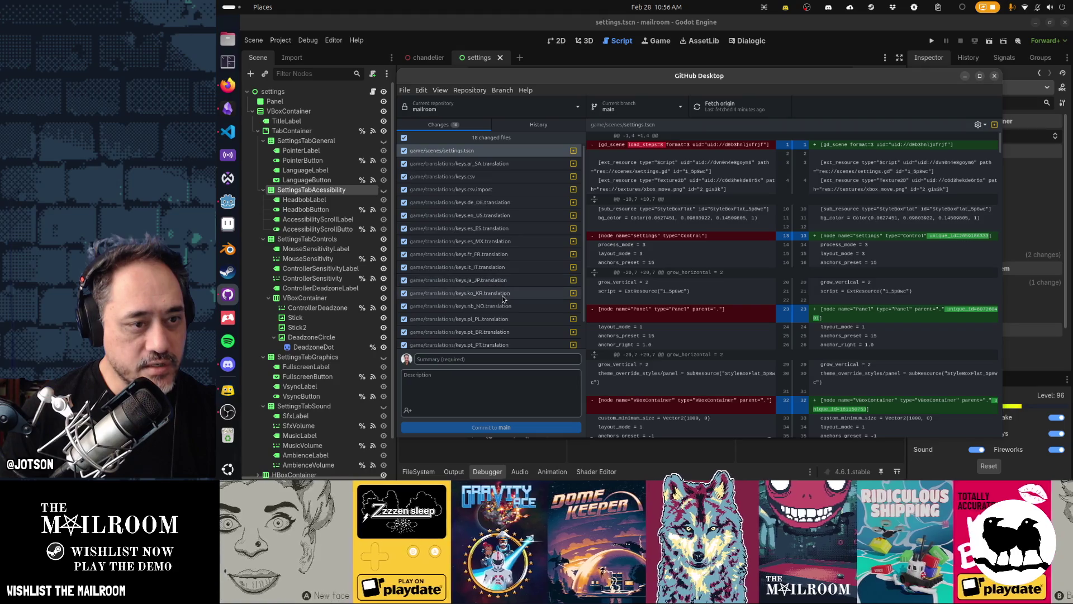
left_click(474, 177)
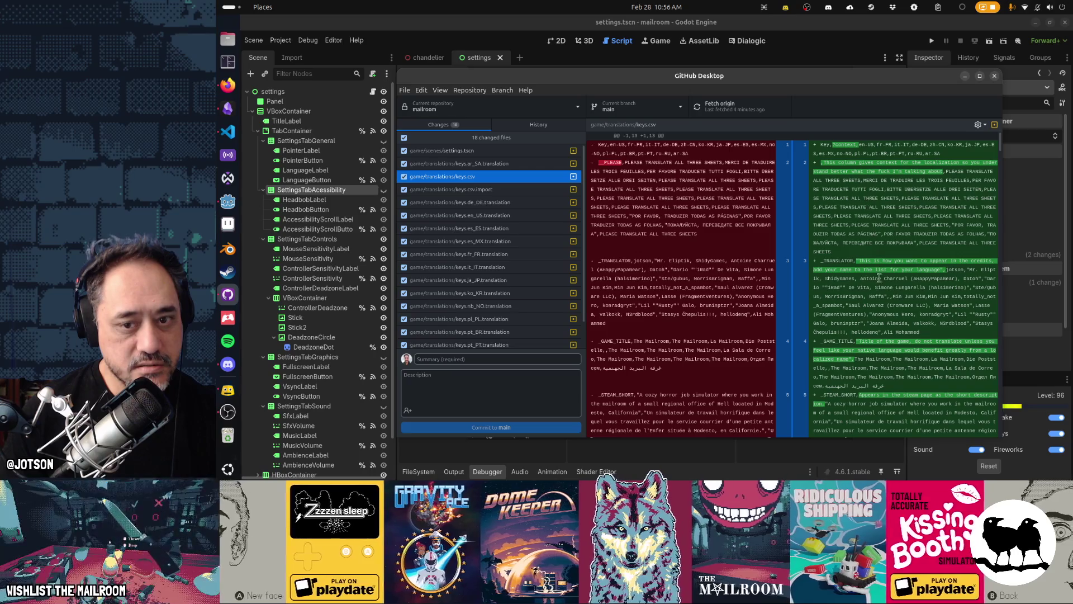
scroll(889, 320, "down", 1)
scroll(888, 318, "down", 20)
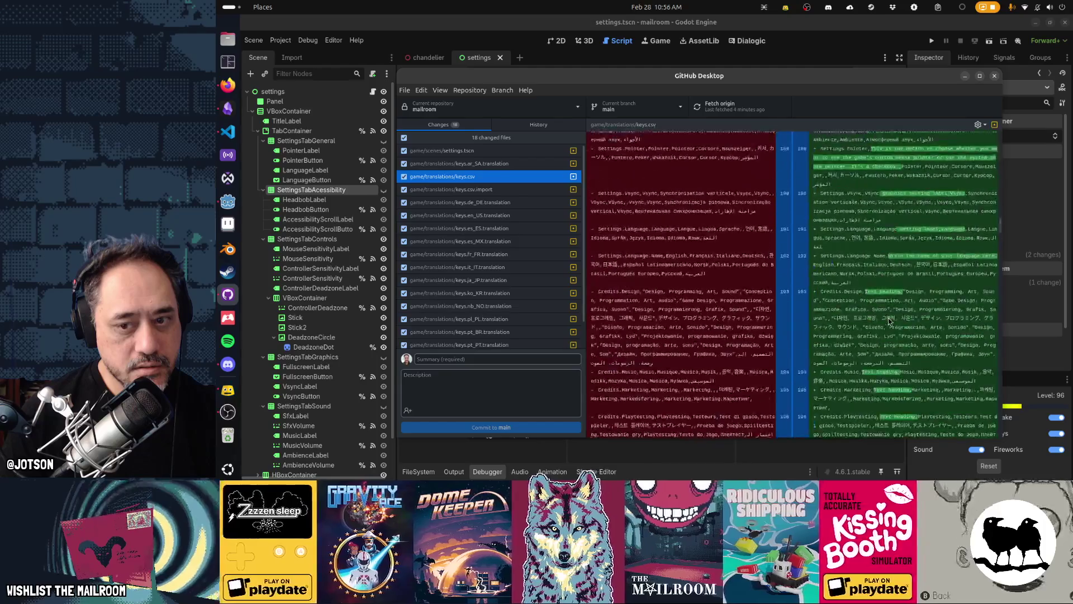
scroll(888, 318, "down", 5)
key("ctrl+f")
type("a")
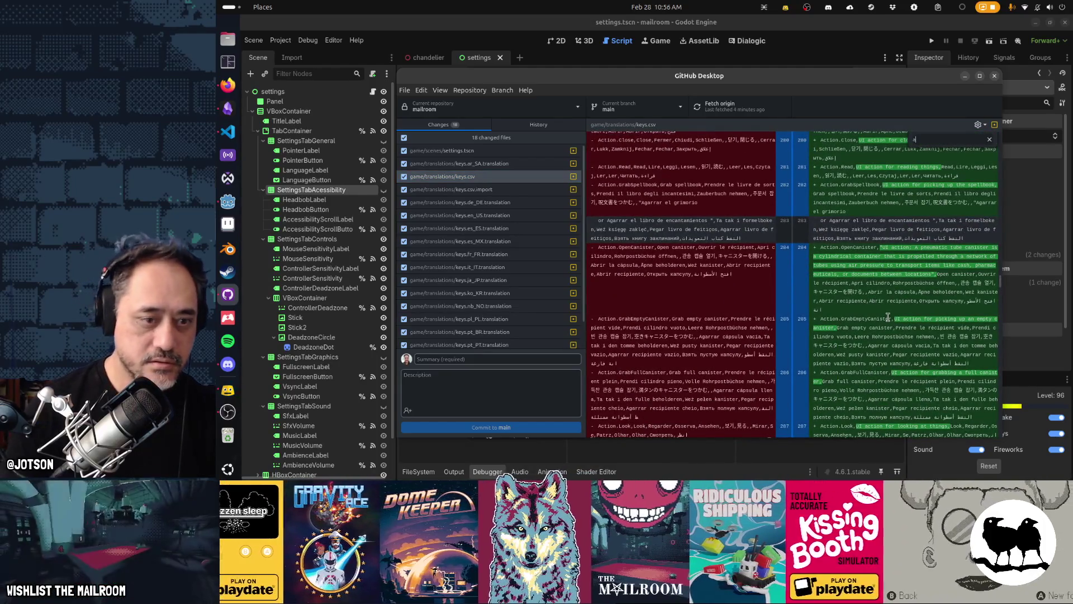
type("ccessi")
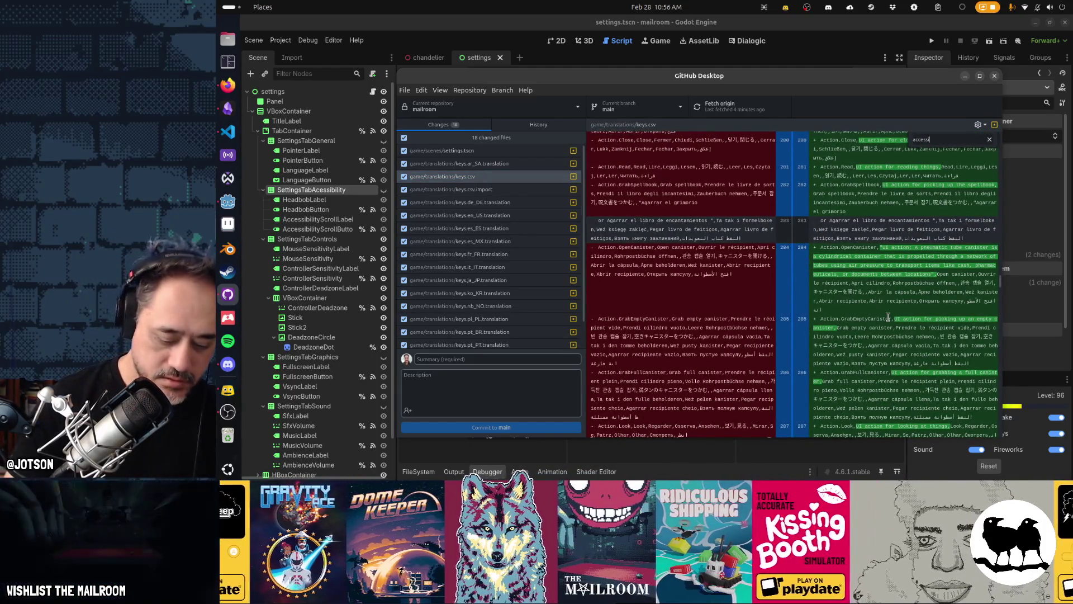
type("bility")
key("Return")
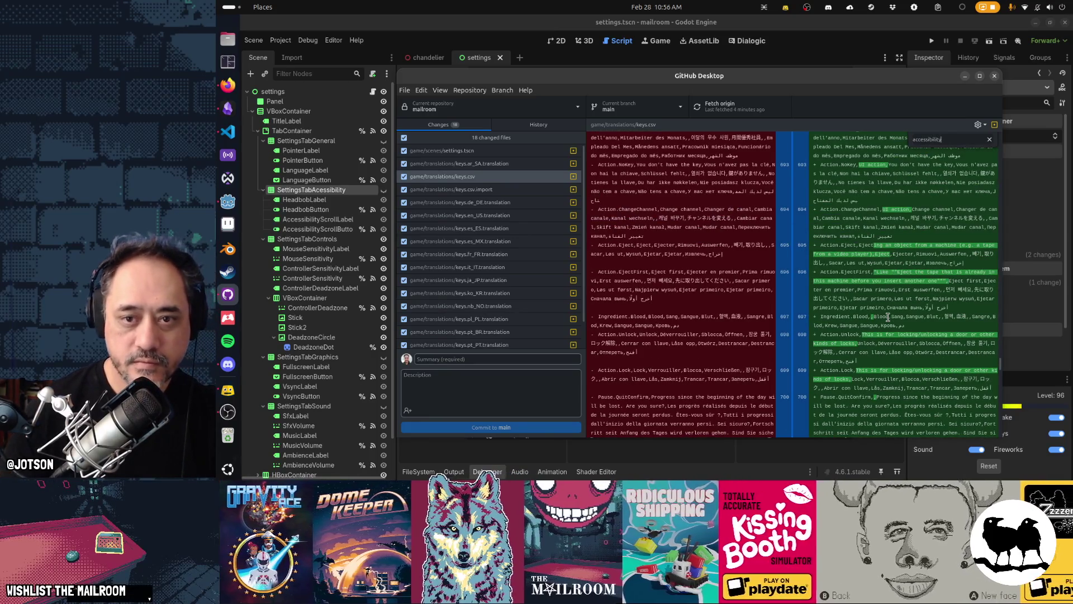
key("Return")
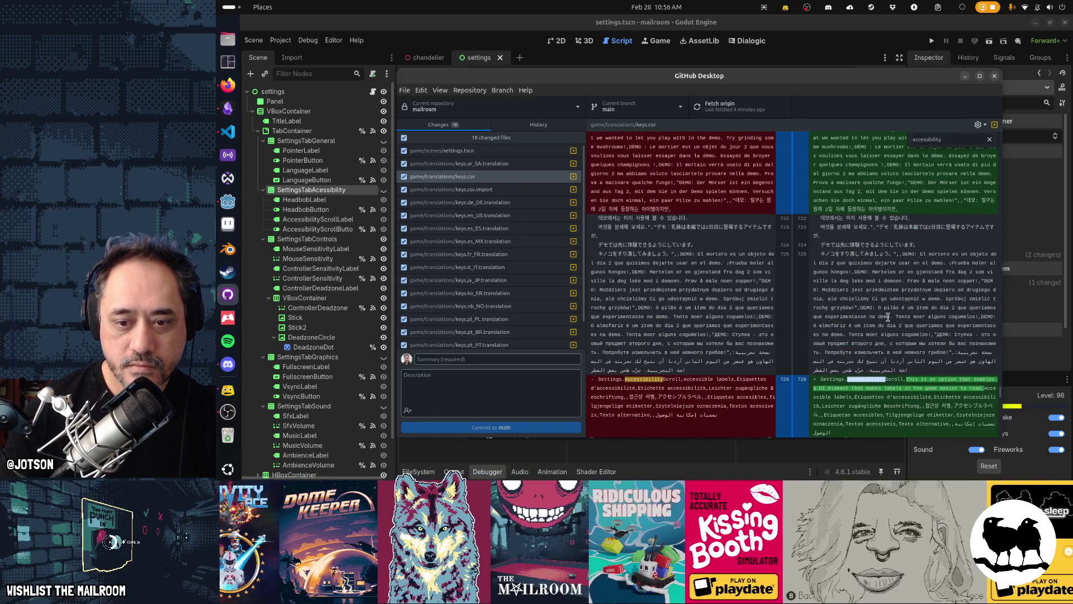
key("Escape")
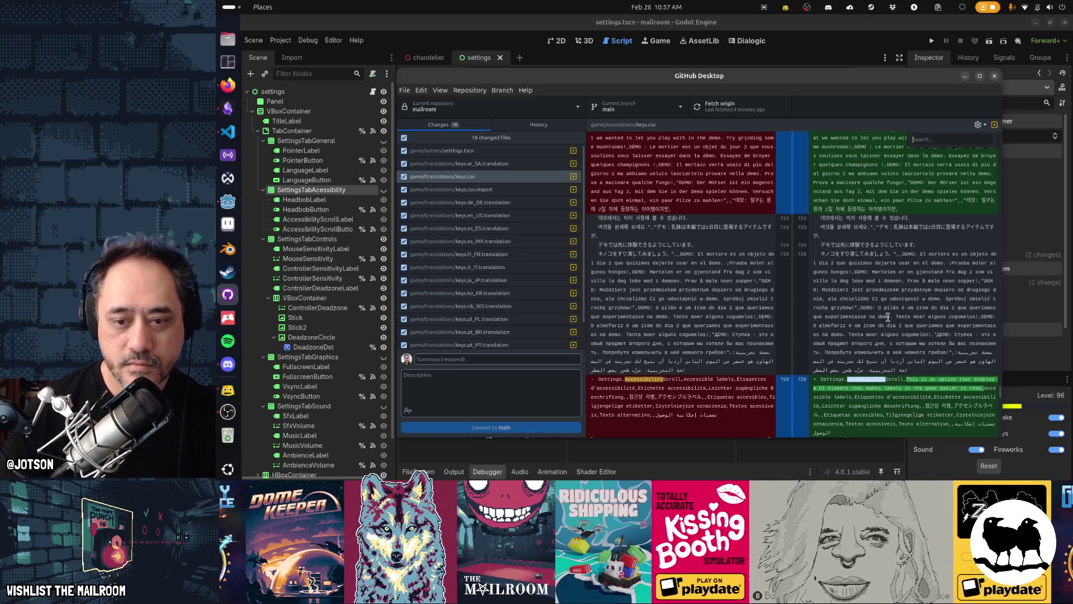
key("Escape")
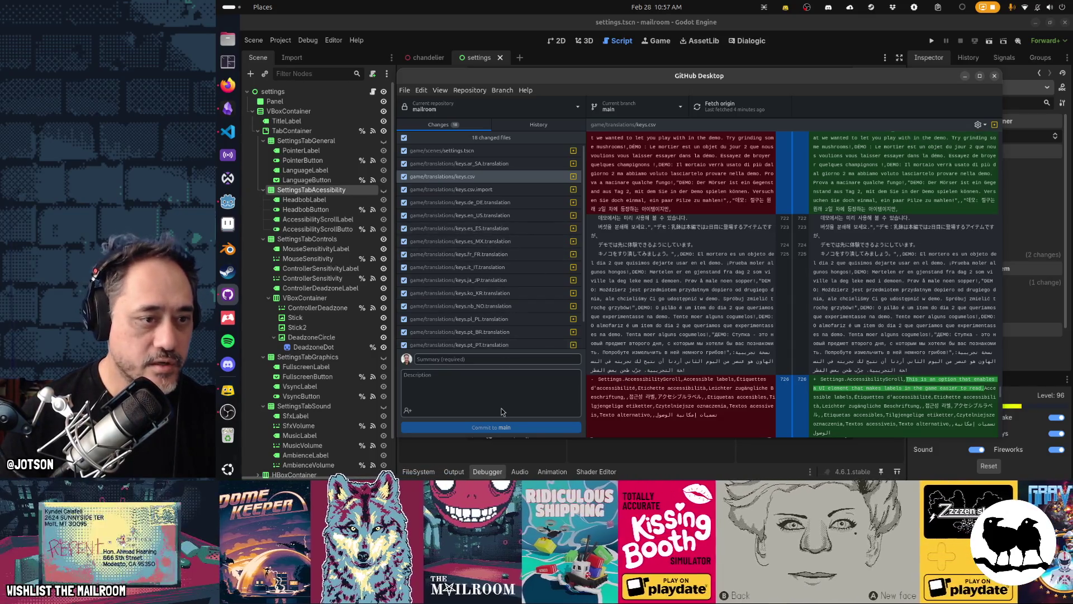
Scroll through the settings.tscn diff, then return to the Godot editor.
left_click(496, 153)
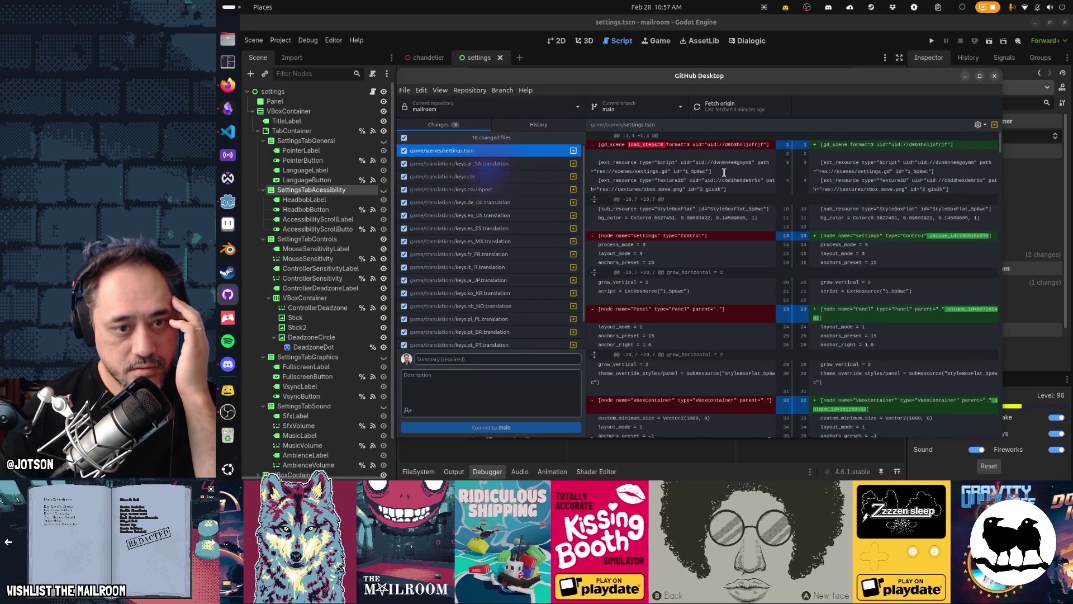
scroll(867, 311, "down", 3)
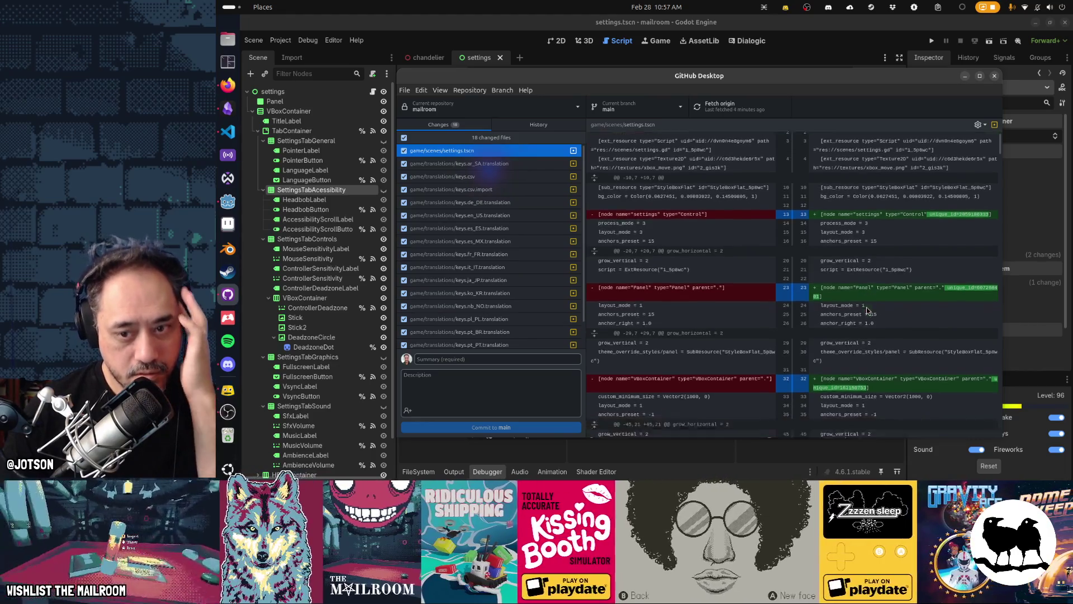
scroll(866, 307, "down", 3)
scroll(867, 307, "down", 3)
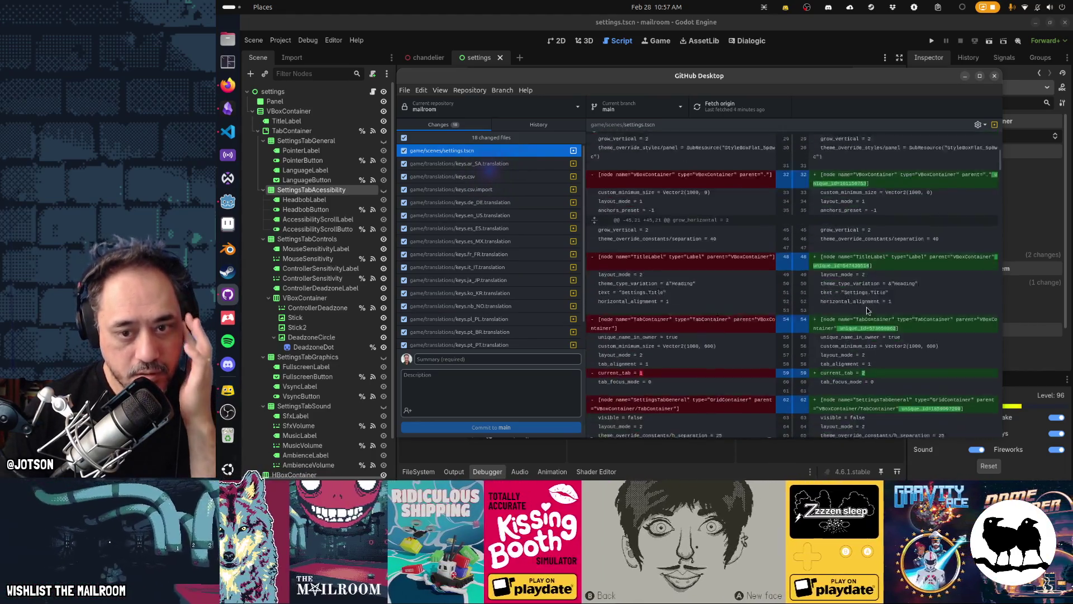
scroll(867, 307, "down", 6)
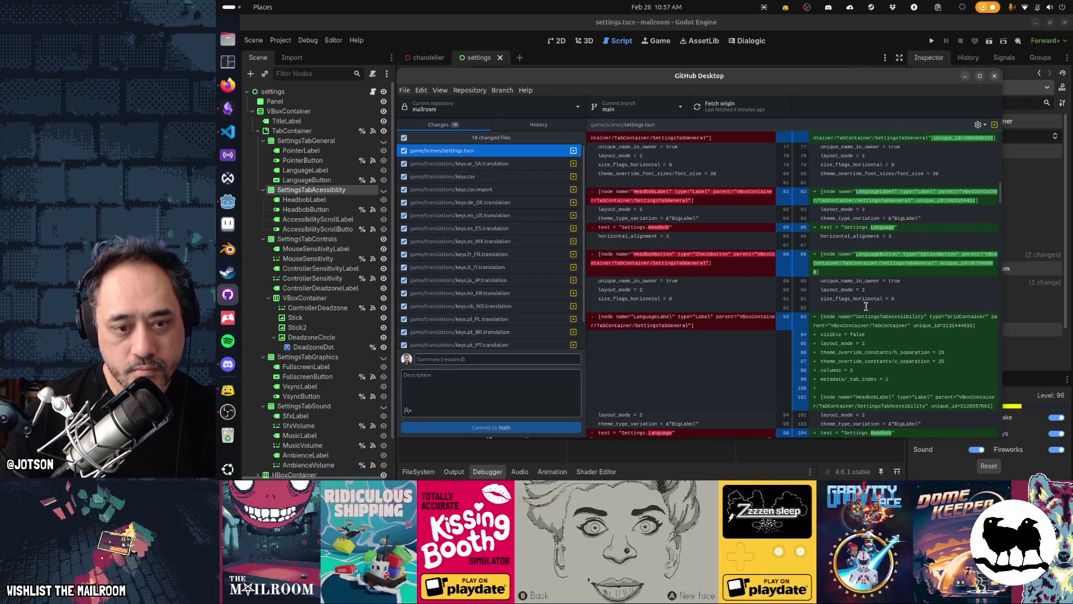
scroll(866, 306, "down", 2)
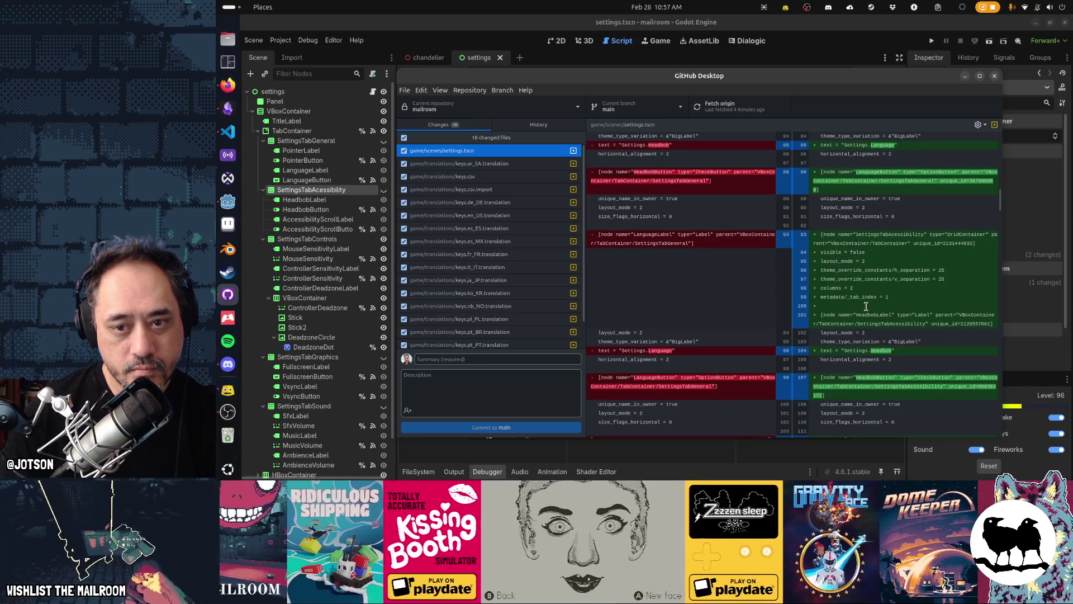
scroll(866, 307, "down", 3)
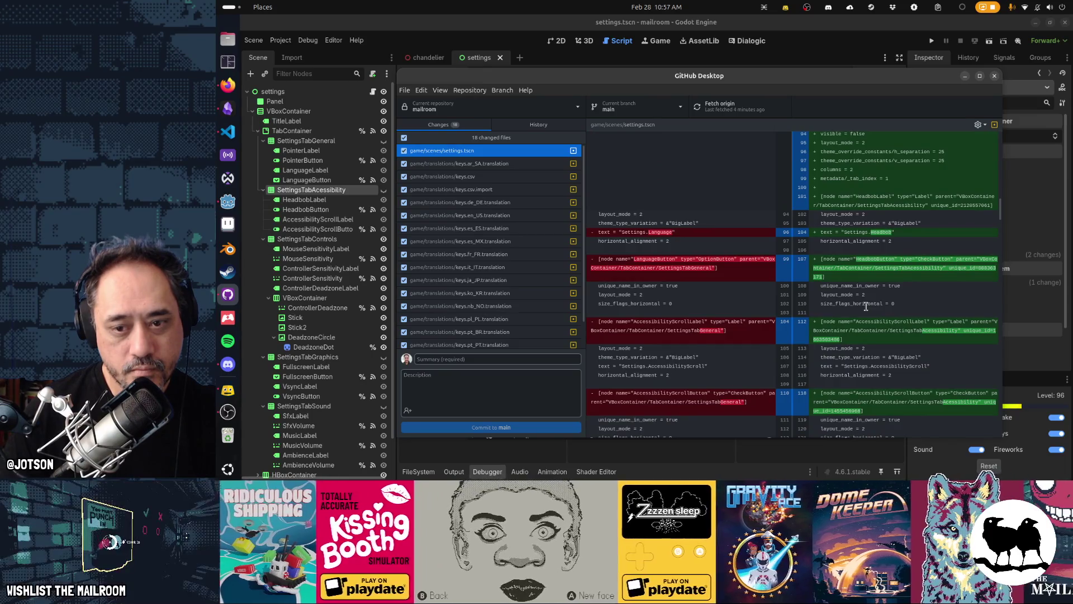
scroll(867, 306, "down", 3)
scroll(867, 307, "down", 4)
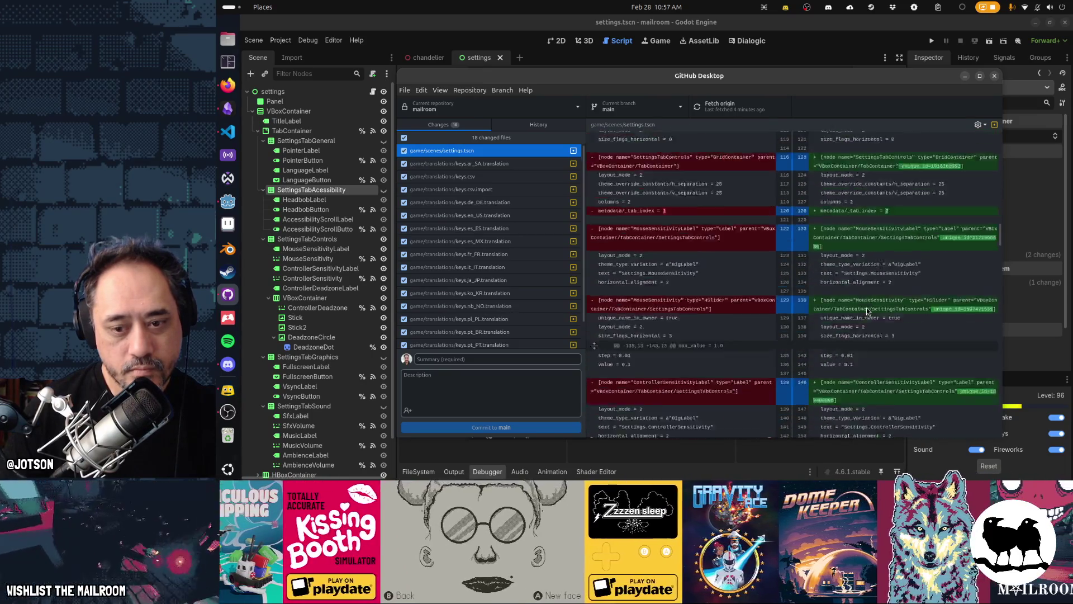
scroll(867, 308, "down", 5)
scroll(867, 308, "down", 5)
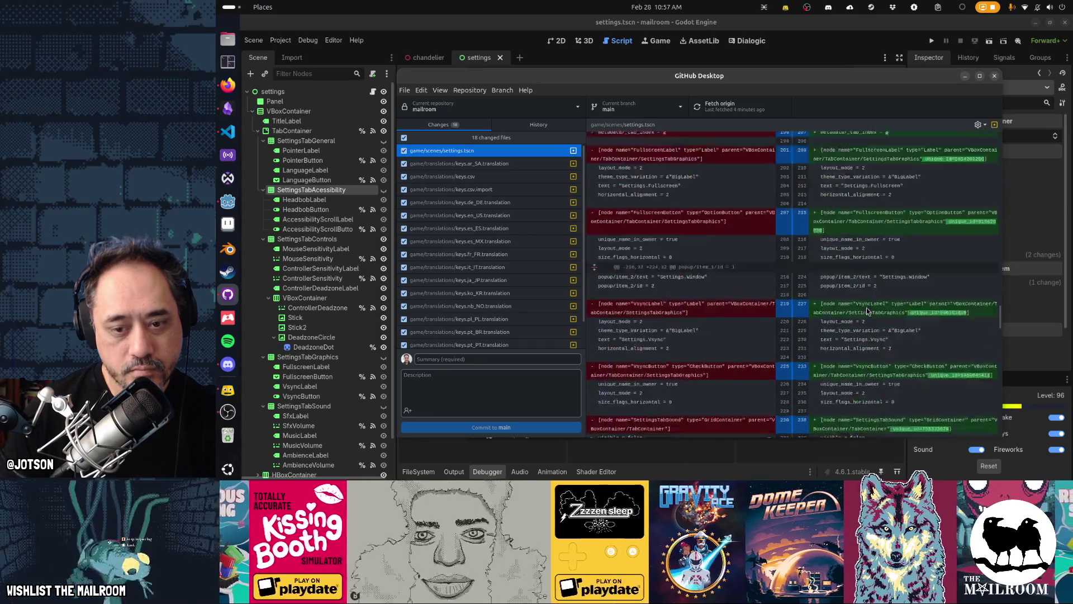
scroll(866, 307, "down", 3)
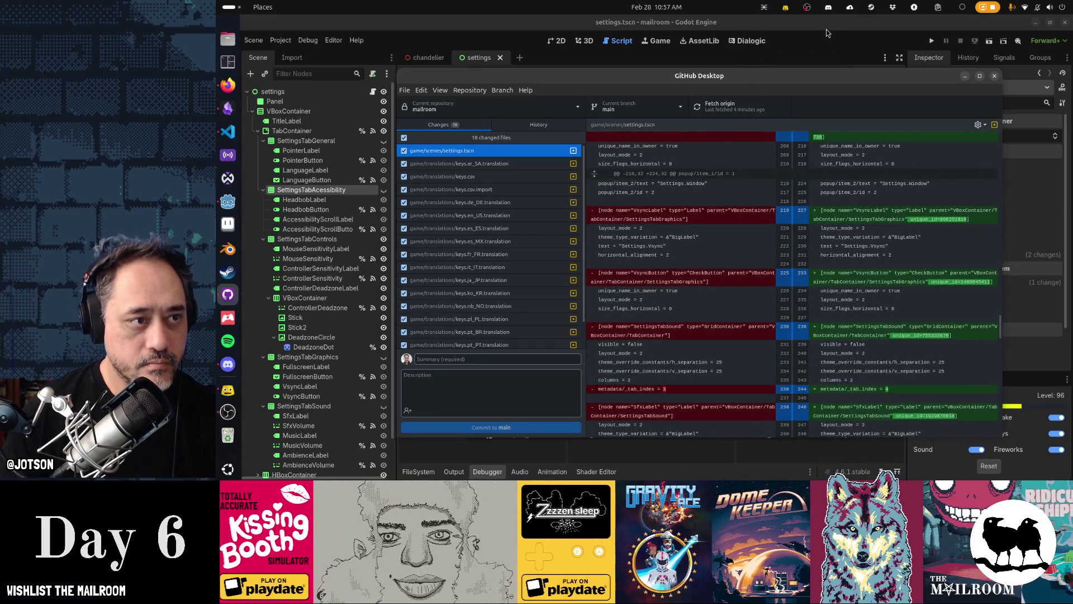
left_click(827, 29)
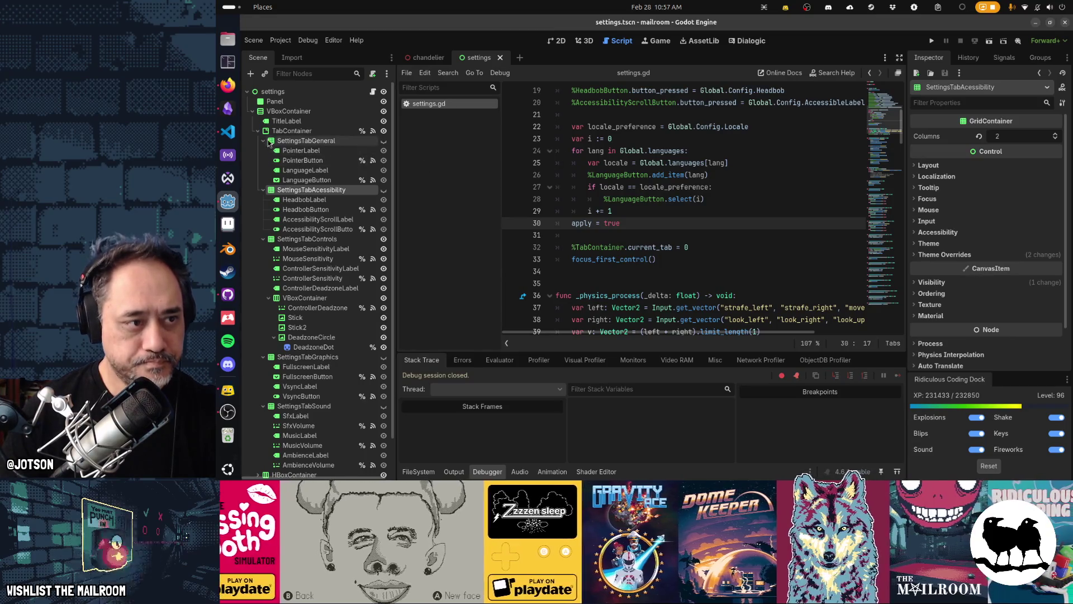
Search the settings script for 'settingstab', then for 'tr'.
left_click(307, 140)
left_click(652, 163)
key("ctrl+f")
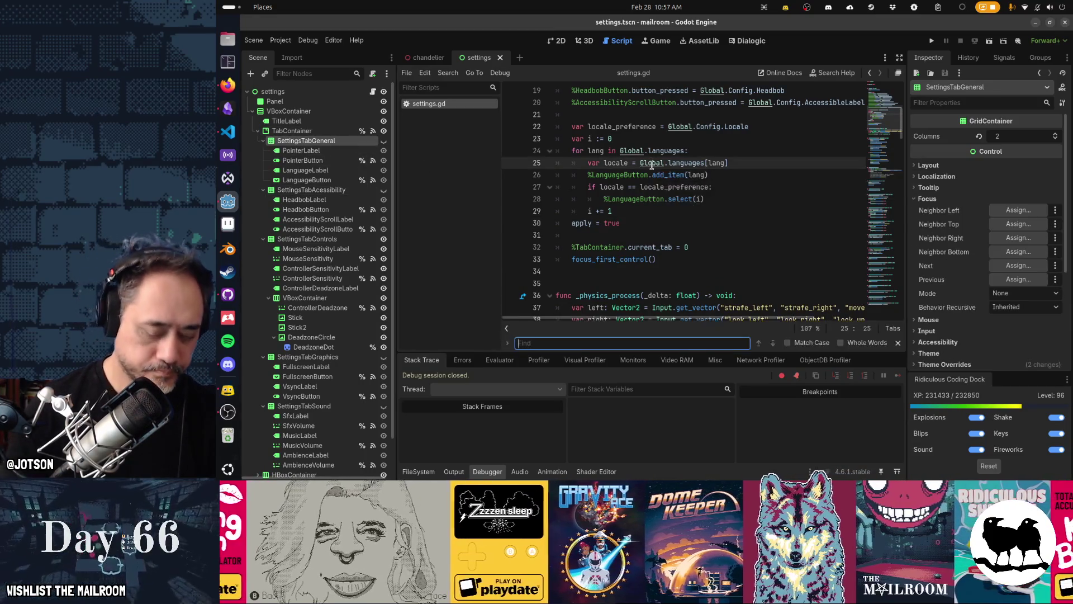
type("settingstab")
key("ctrl+a")
type("tr")
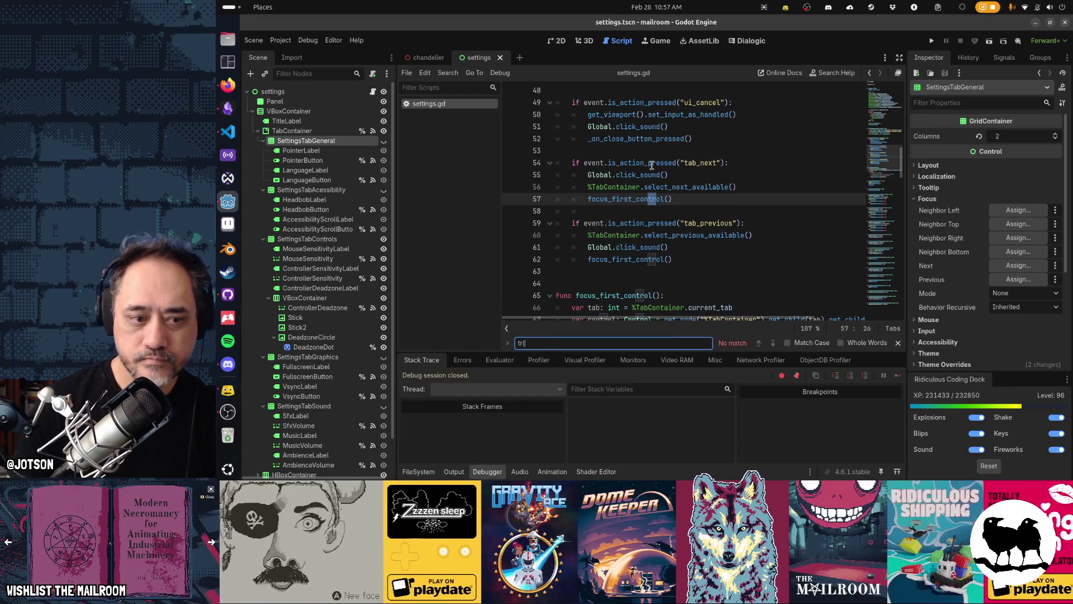
key("Escape")
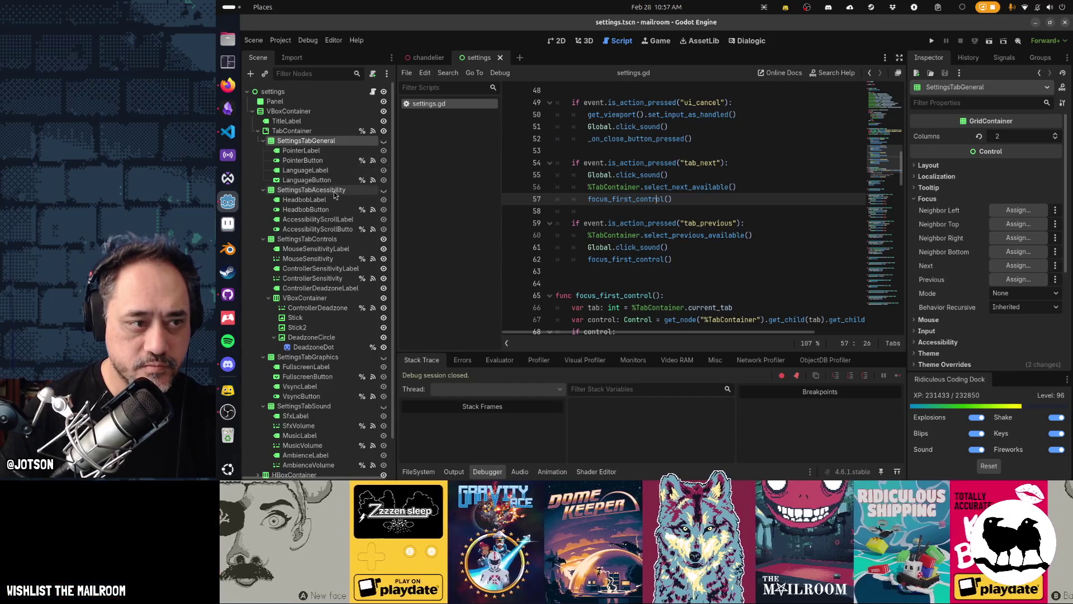
Select the SettingsTabAccessibility node and show the settings scene in the 2D workspace.
left_click(311, 190)
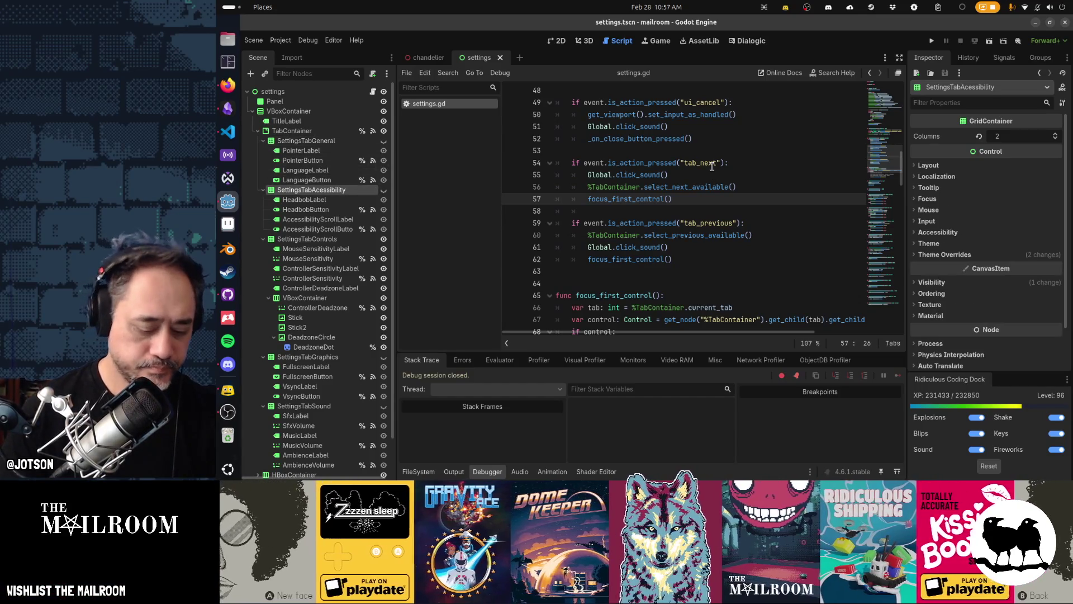
key("ctrl+F2")
key("ctrl+F1")
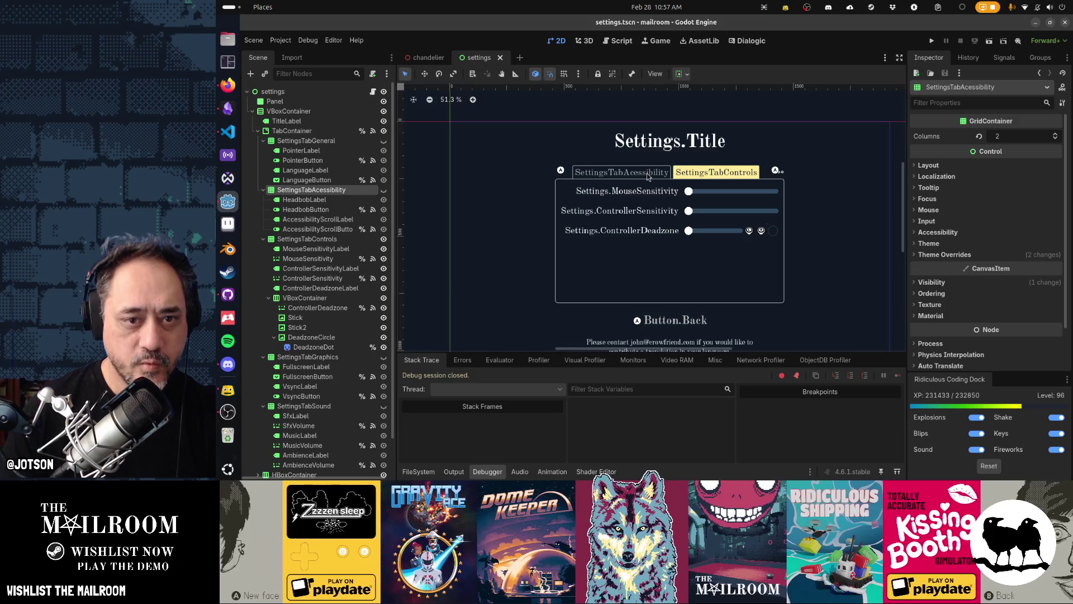
Preview the settings canvas translated into English [en].
left_click(654, 74)
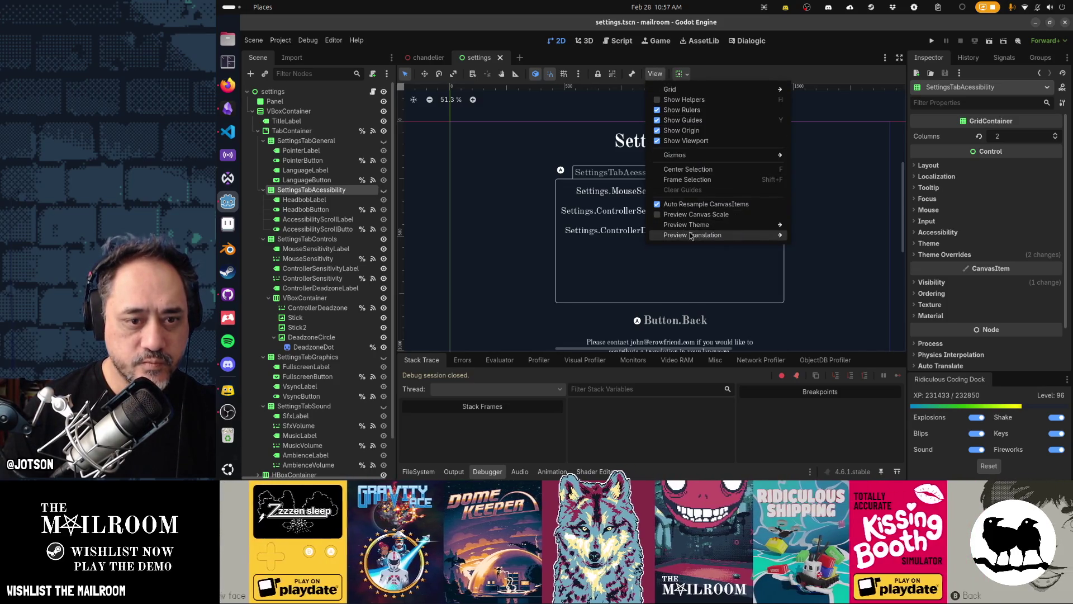
mouse_move(718, 234)
left_click(832, 261)
left_click(833, 213)
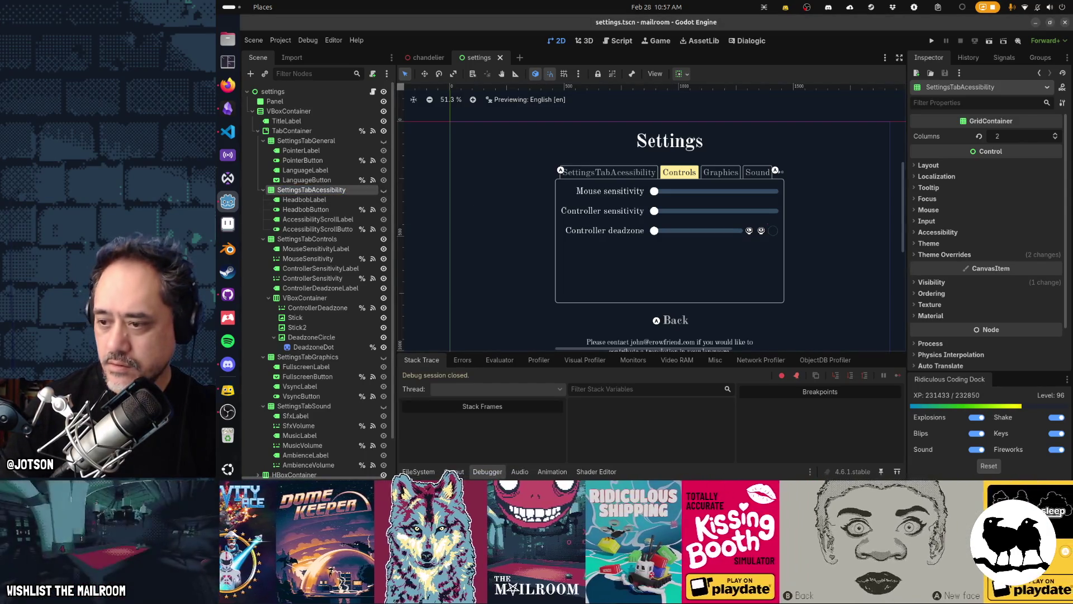
Correct the misspelled SettingsTabAccessibility node name, then bring up the browser and build script.
key("alt+Tab")
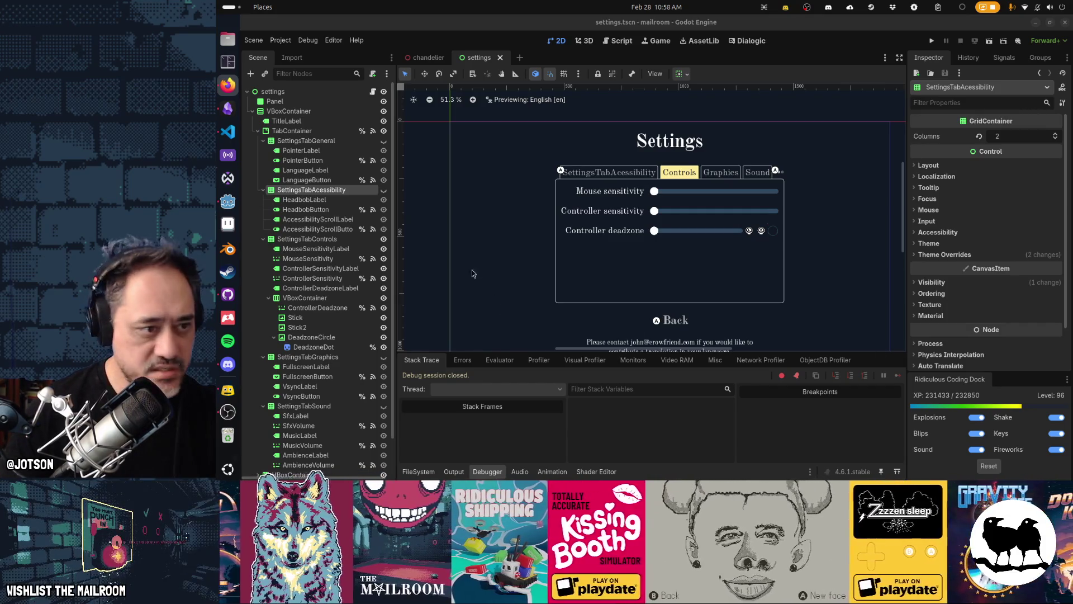
double_click(339, 195)
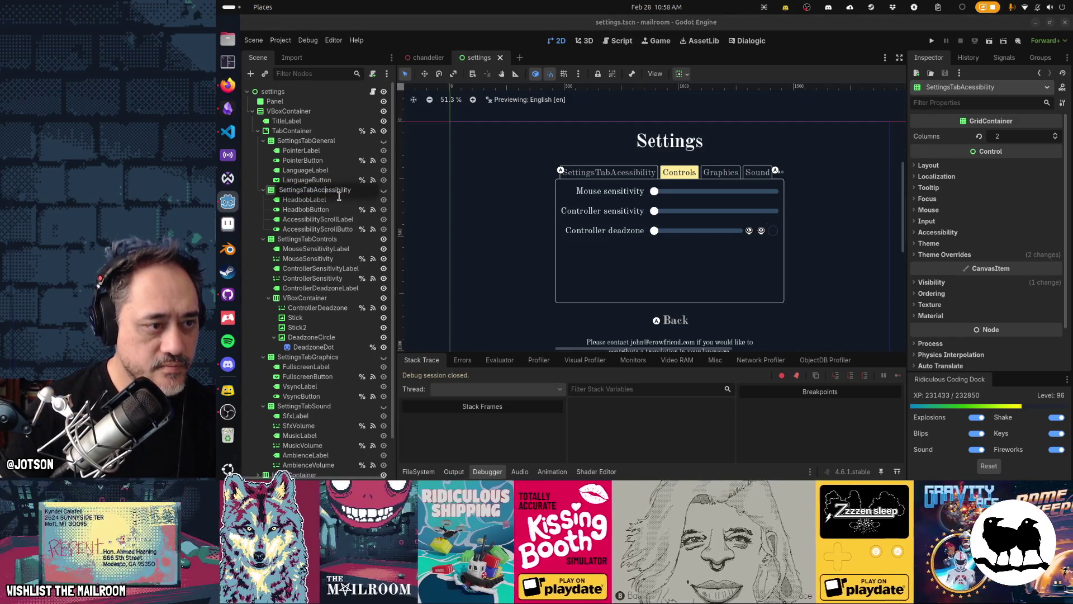
key("Return")
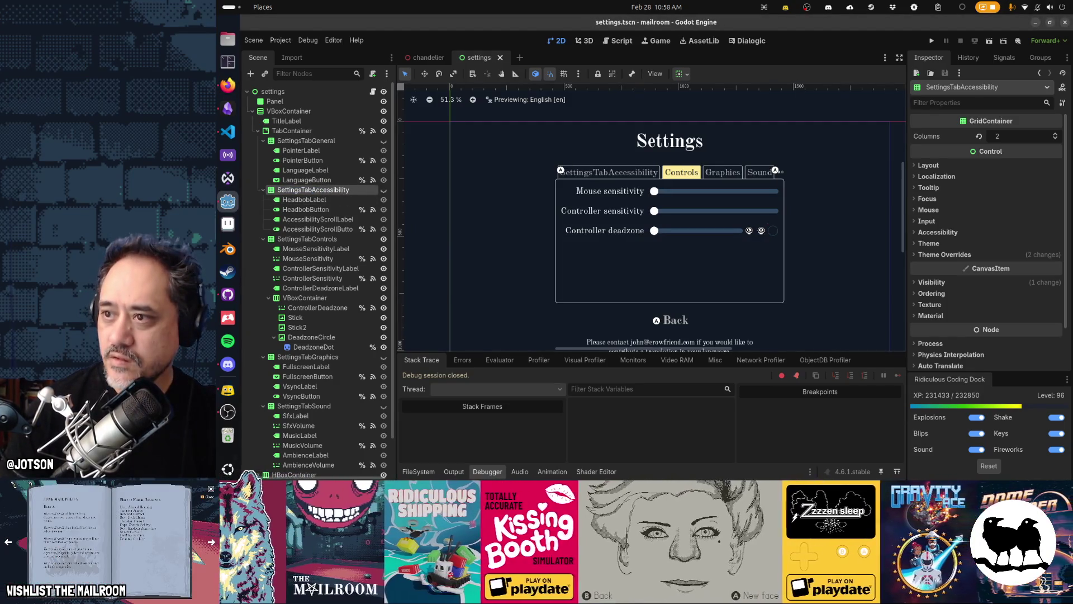
left_click(228, 84)
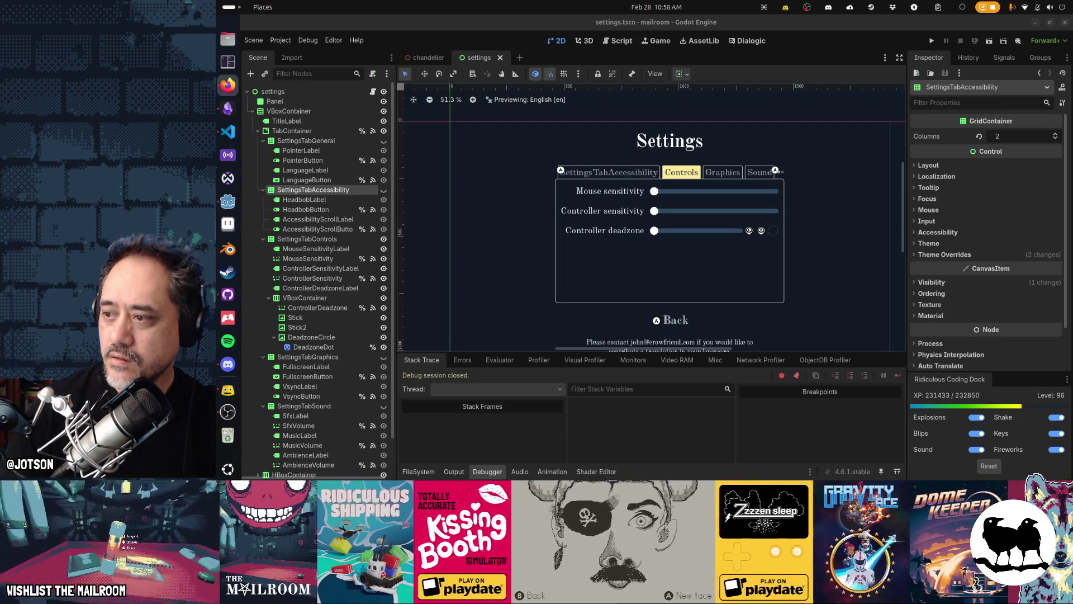
left_click(810, 80)
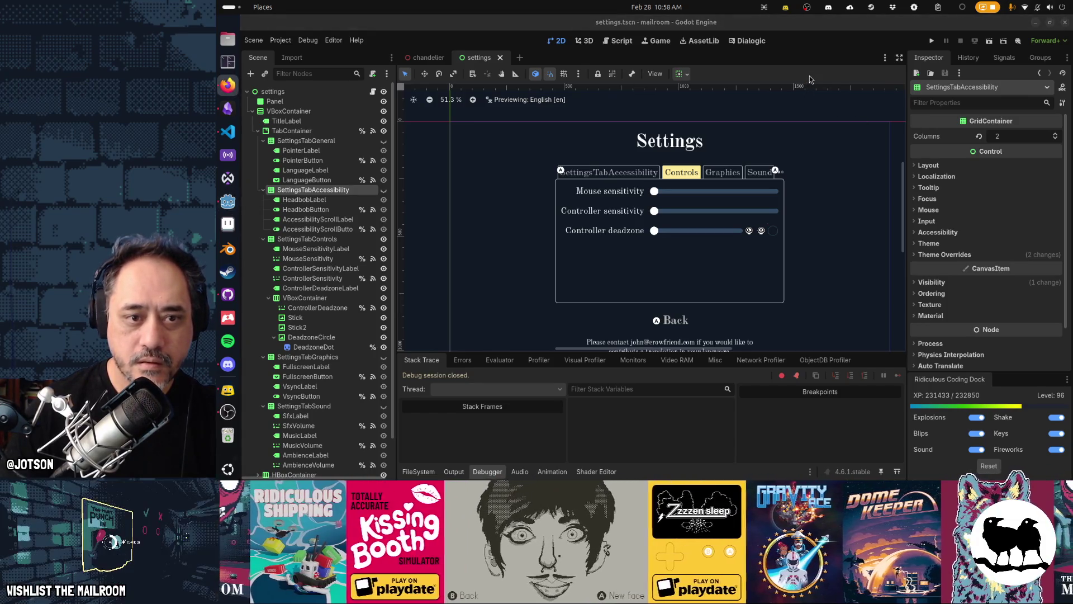
left_click(227, 132)
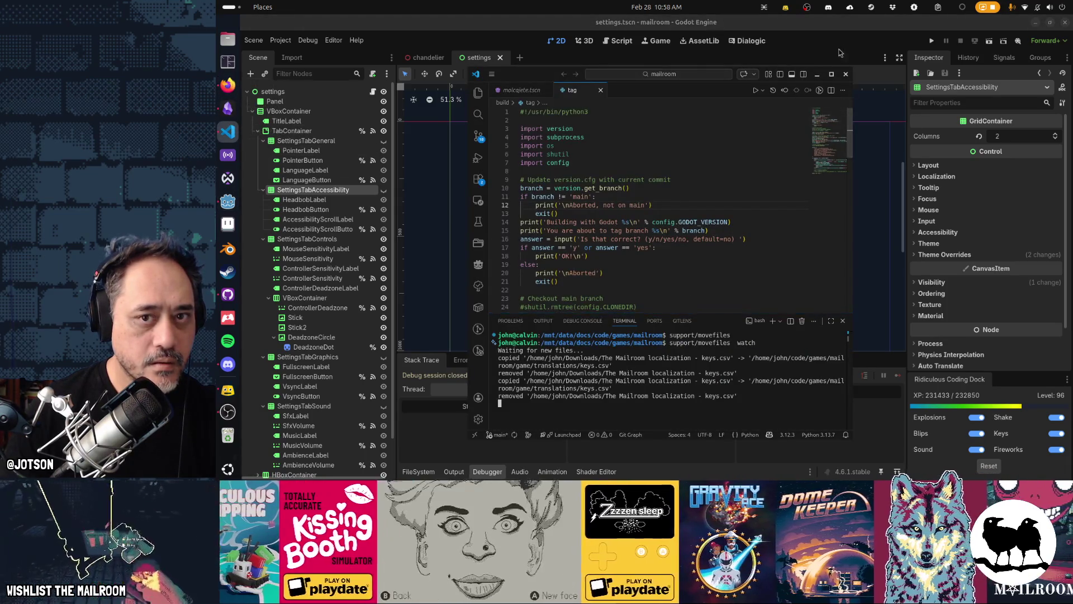
Back in Godot, run the settings scene with F6, stop it, and switch to the browser.
left_click(838, 45)
left_click(429, 58)
left_click(476, 58)
key("F6")
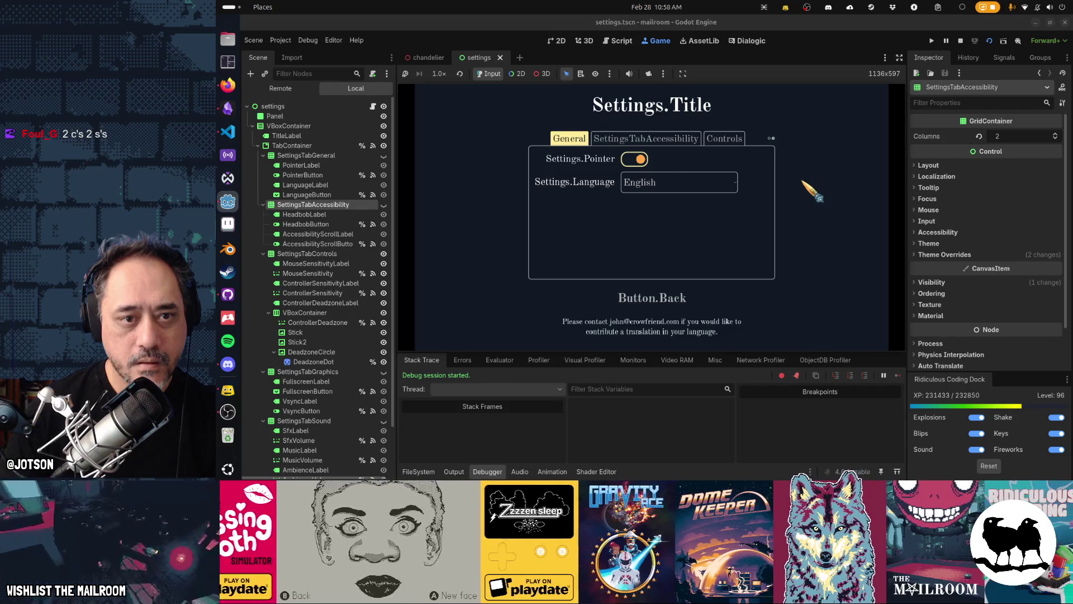
key("F8")
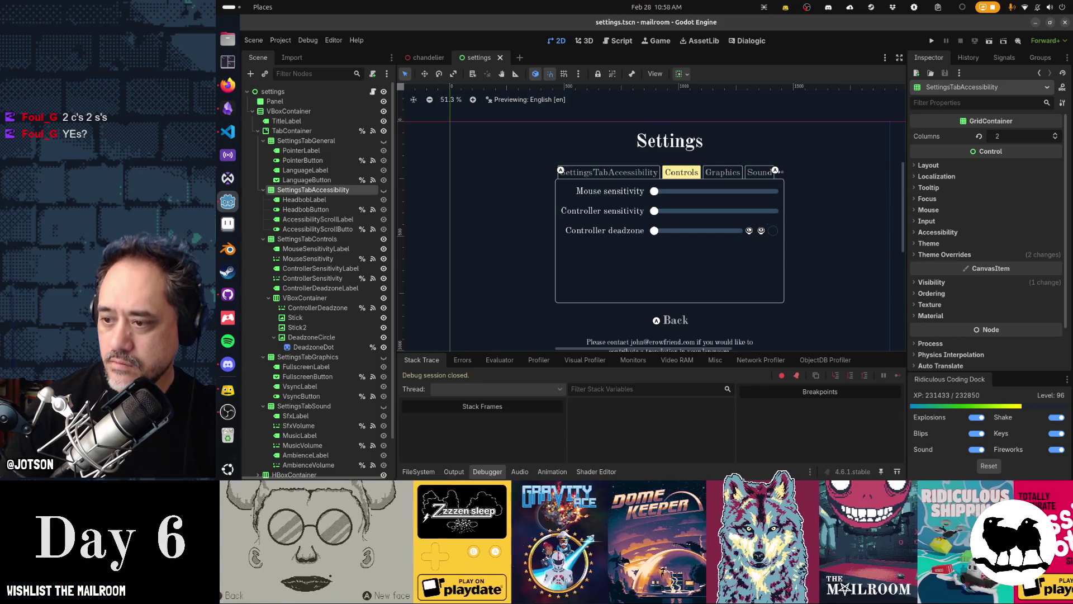
key("alt+Tab")
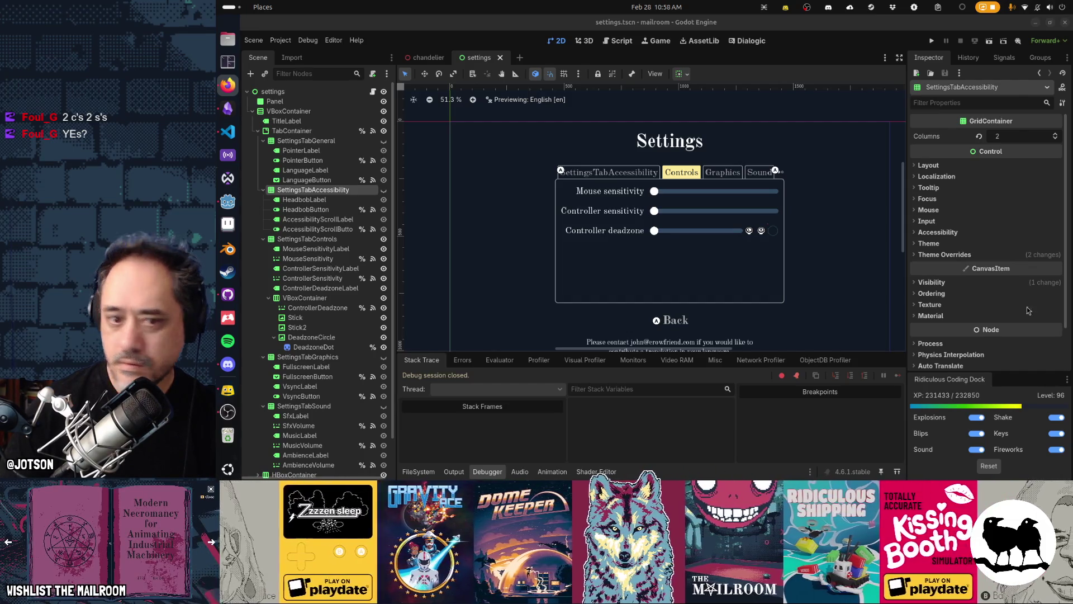
left_click(831, 300)
left_click(765, 111)
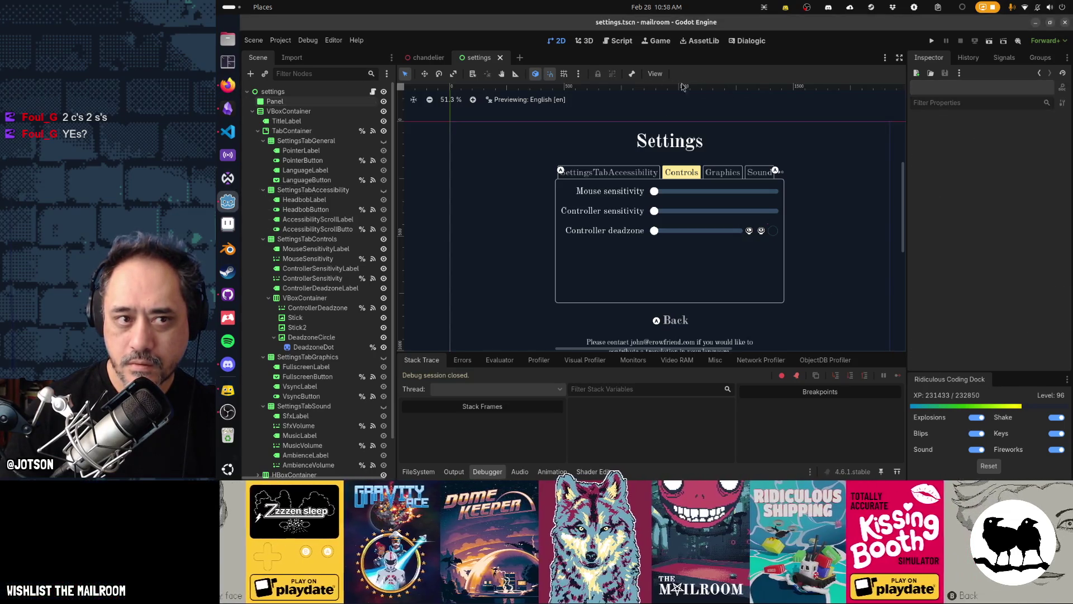
left_click(501, 58)
key("ctrl+shift+t")
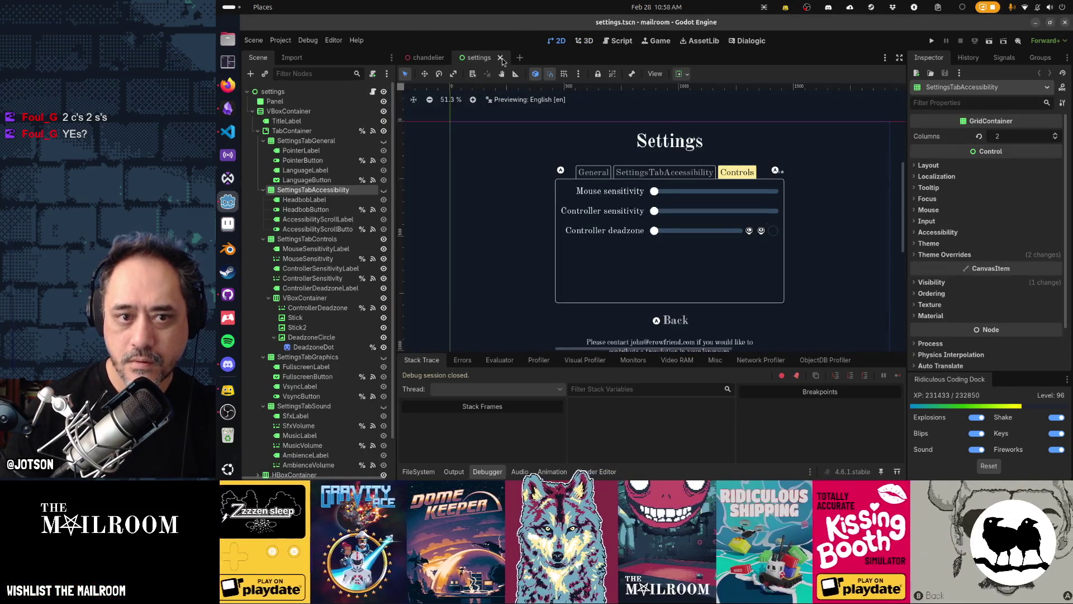
left_click(656, 74)
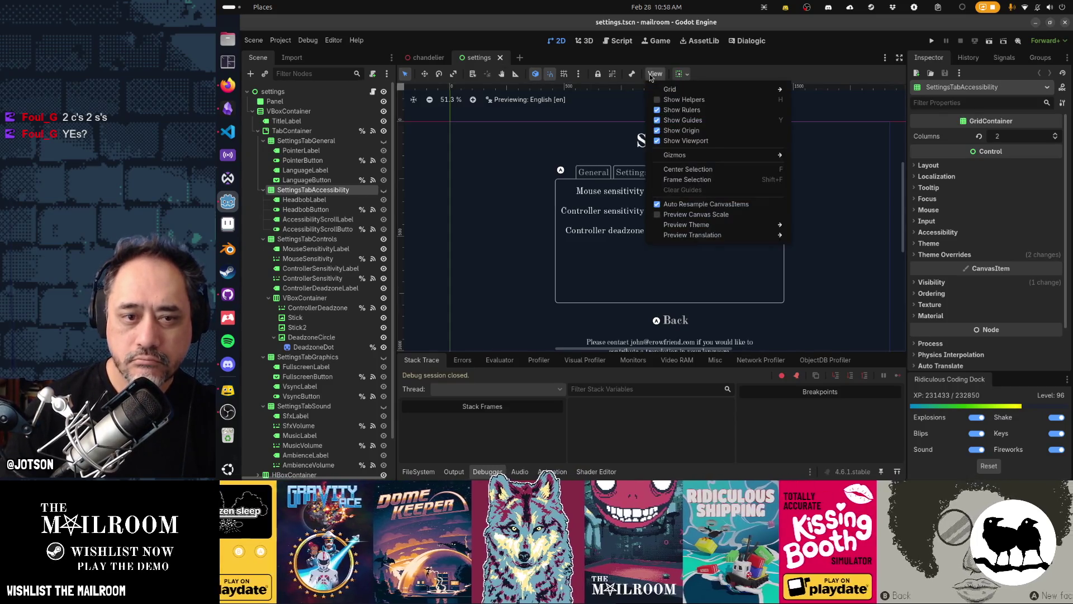
mouse_move(693, 235)
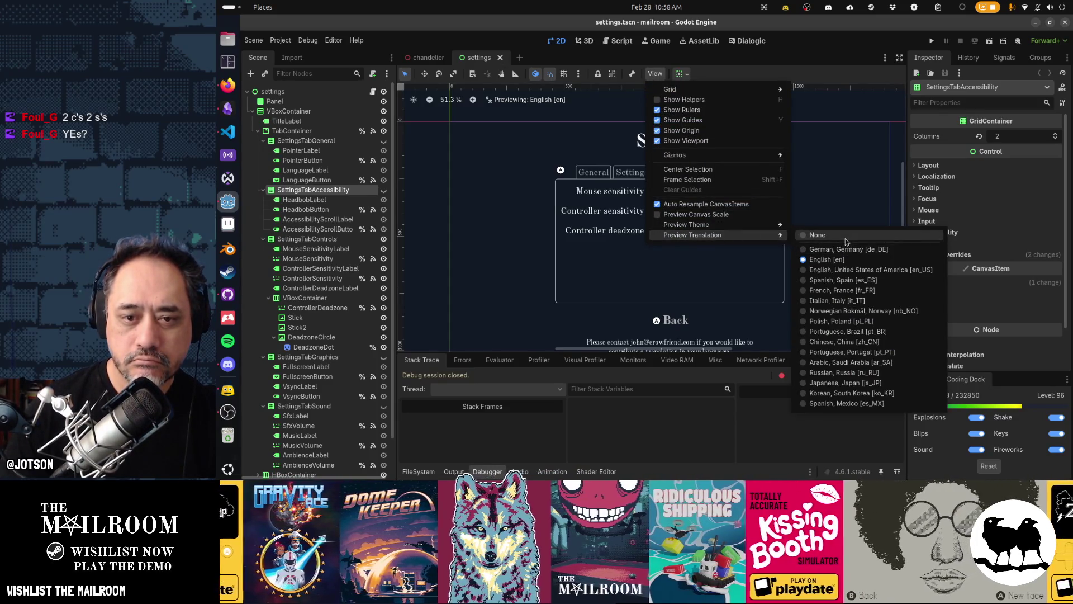
left_click(811, 235)
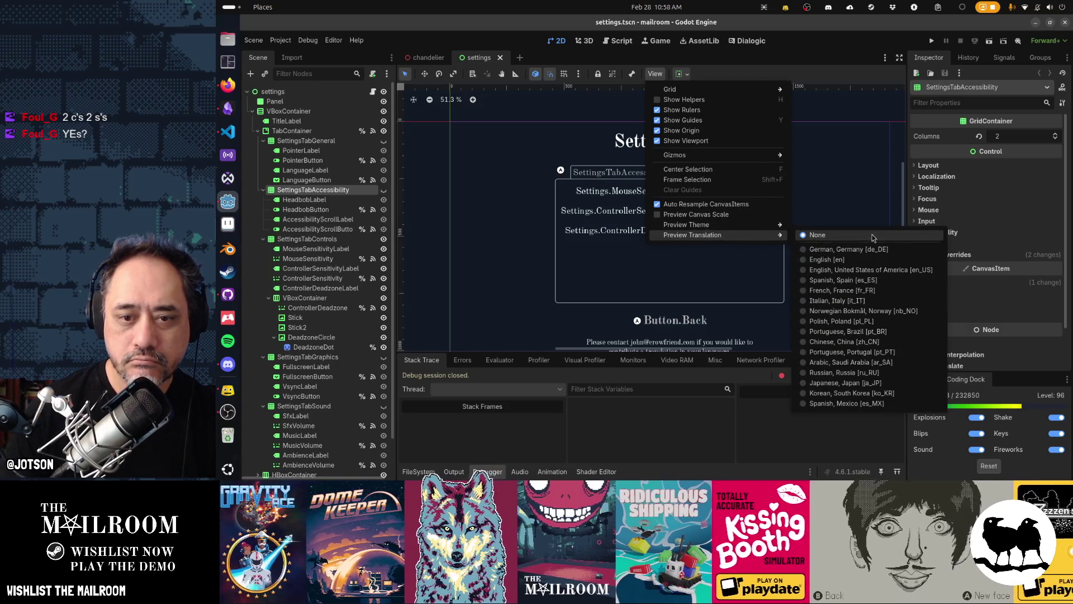
left_click(862, 259)
left_click(529, 256)
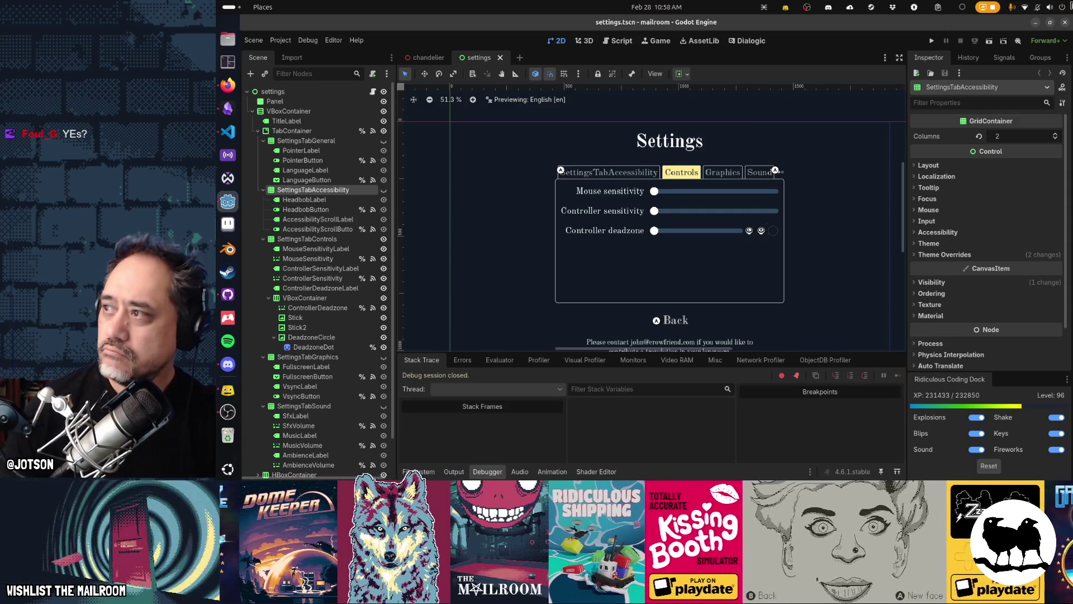
key("alt+Tab")
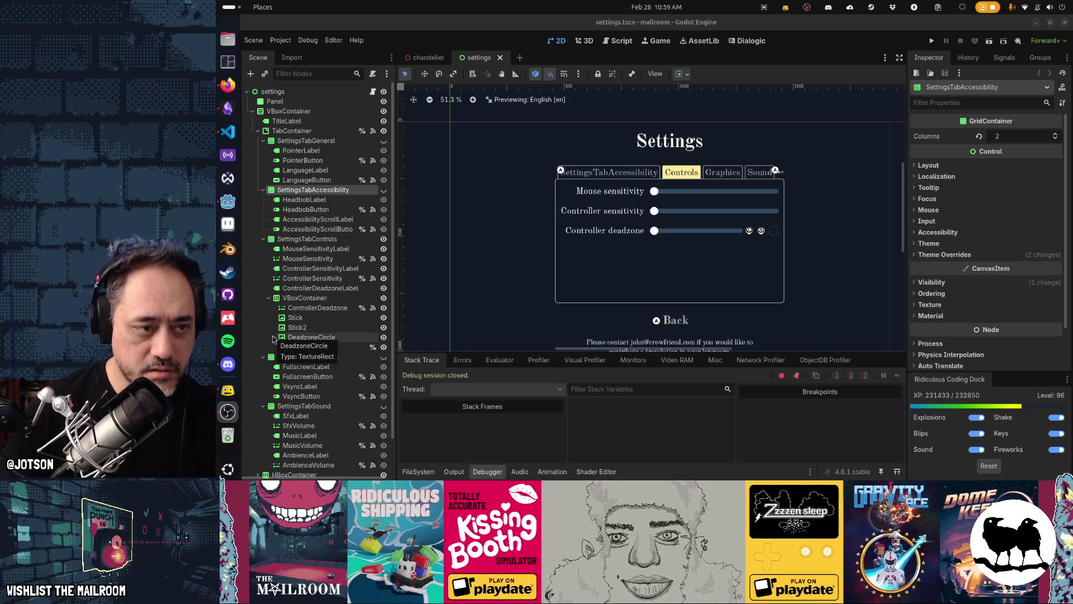
key("alt+Tab")
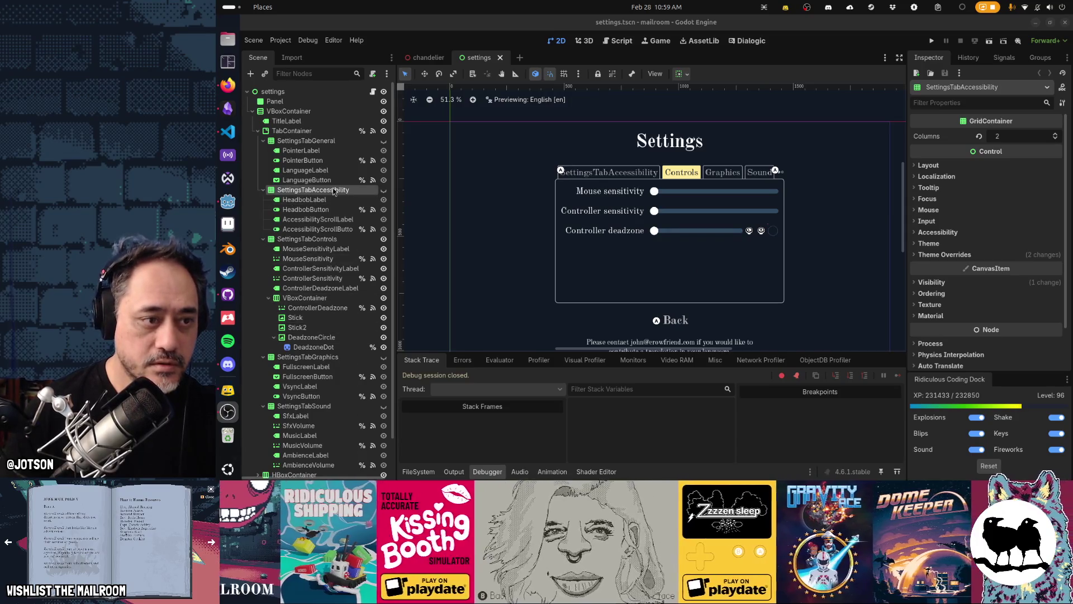
left_click(449, 227)
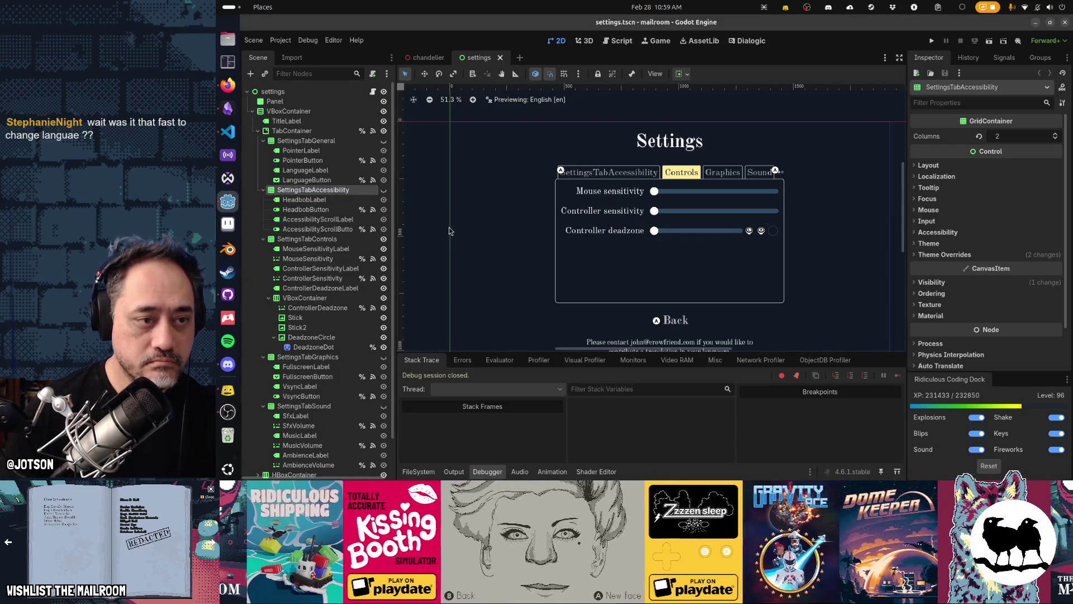
key("alt+Tab")
key("alt+Tab")
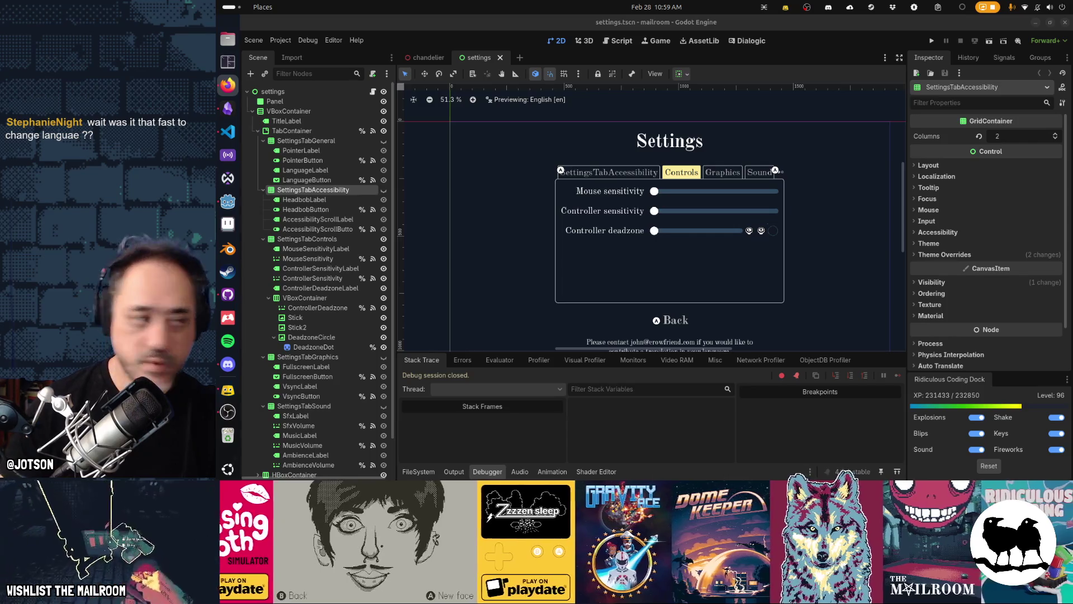
key("F2")
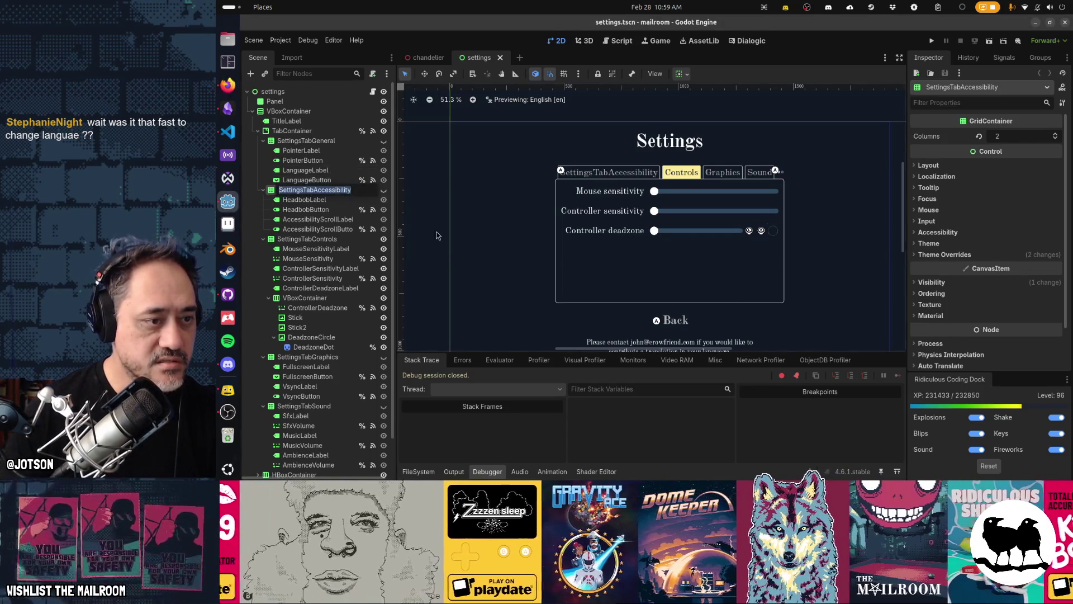
key("Escape")
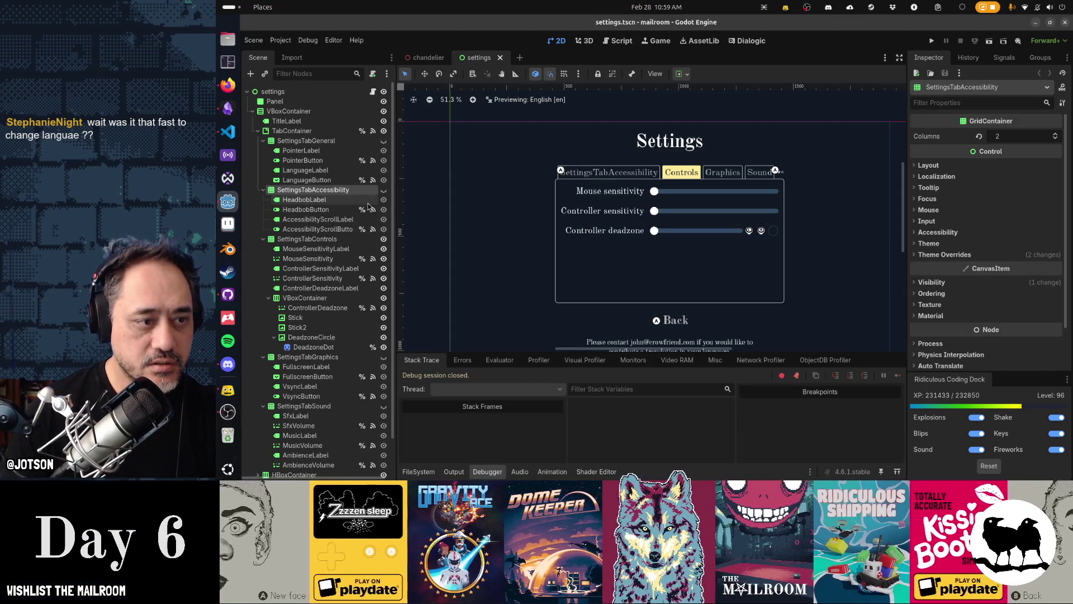
Rename SettingsTabControls to SettingsTabControlsxx, then restore the original name.
left_click(353, 239)
double_click(353, 239)
key("End")
type("xx")
key("Return")
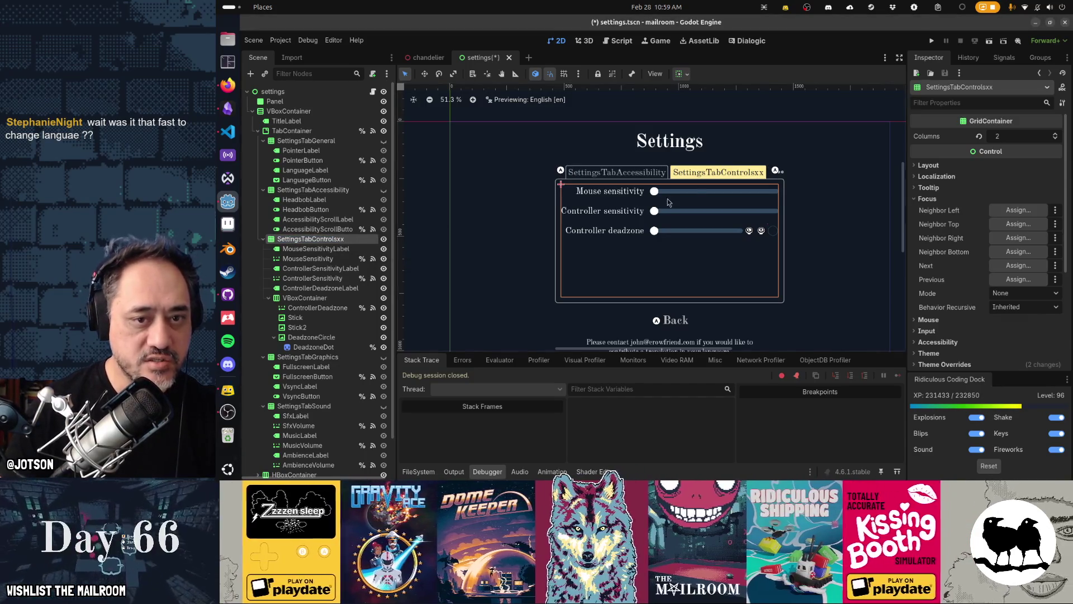
key("F2")
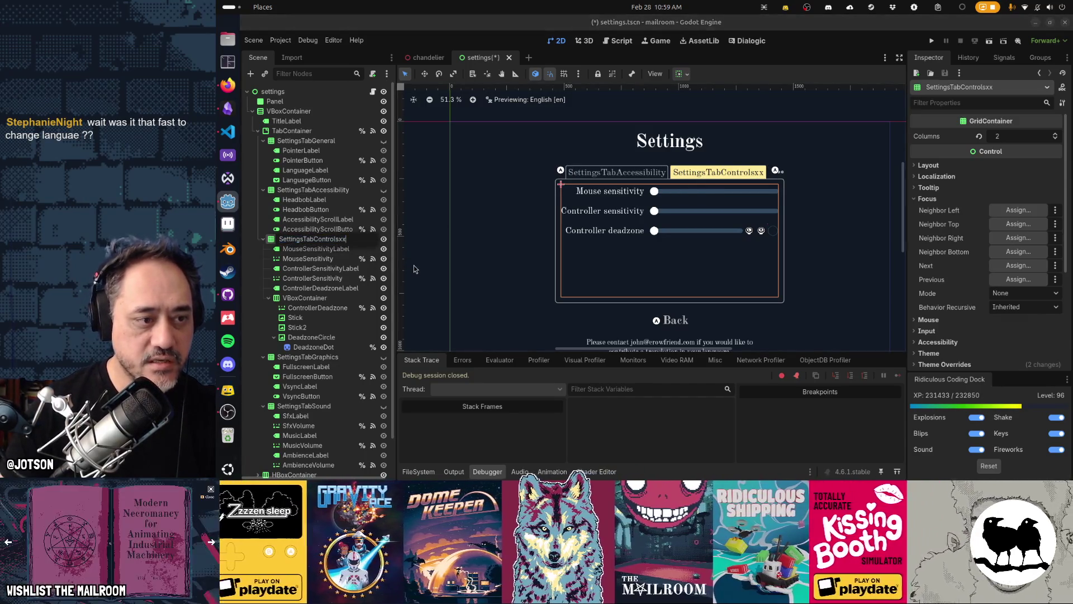
key("End")
key("BackSpace")
key("BackSpace")
key("Return")
Rename SettingsTabAccessibility to SettingsTabAccessibilityxxx, then restore SettingsTabAccessibility.
double_click(356, 190)
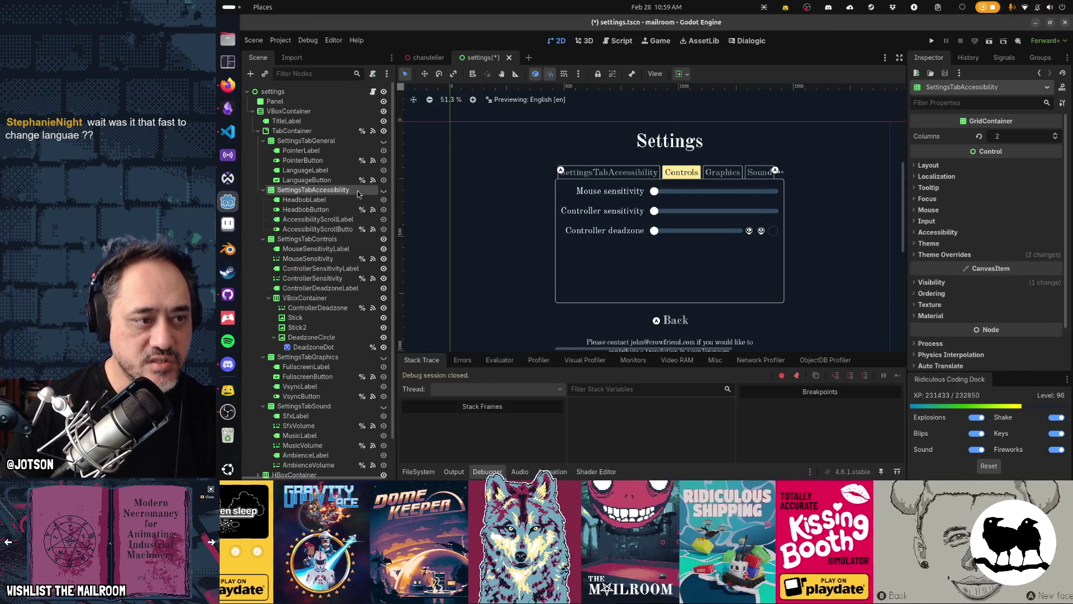
key("End")
type("xxx")
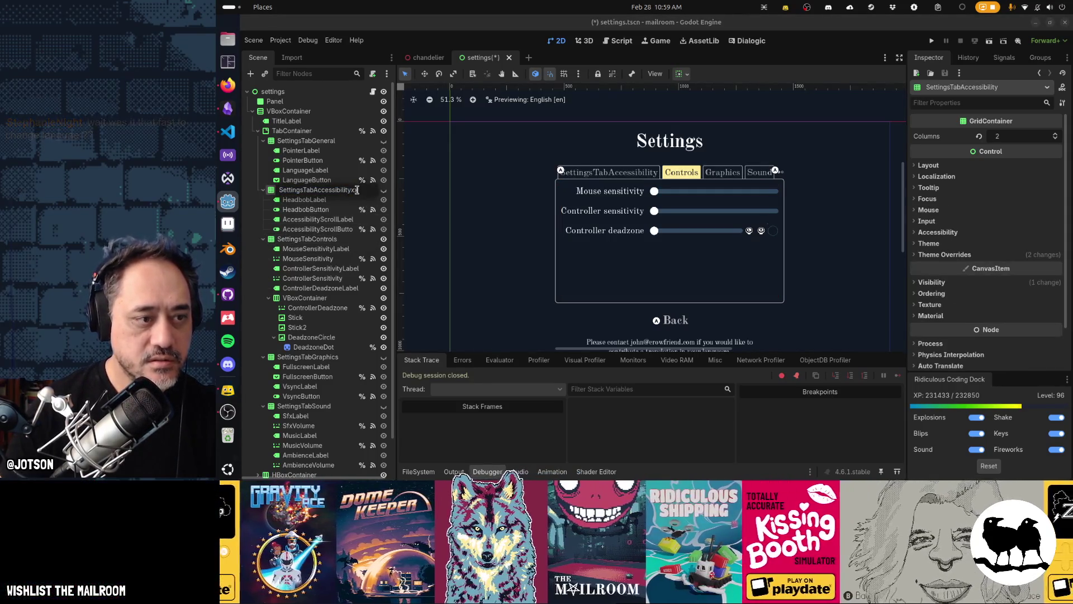
key("Return")
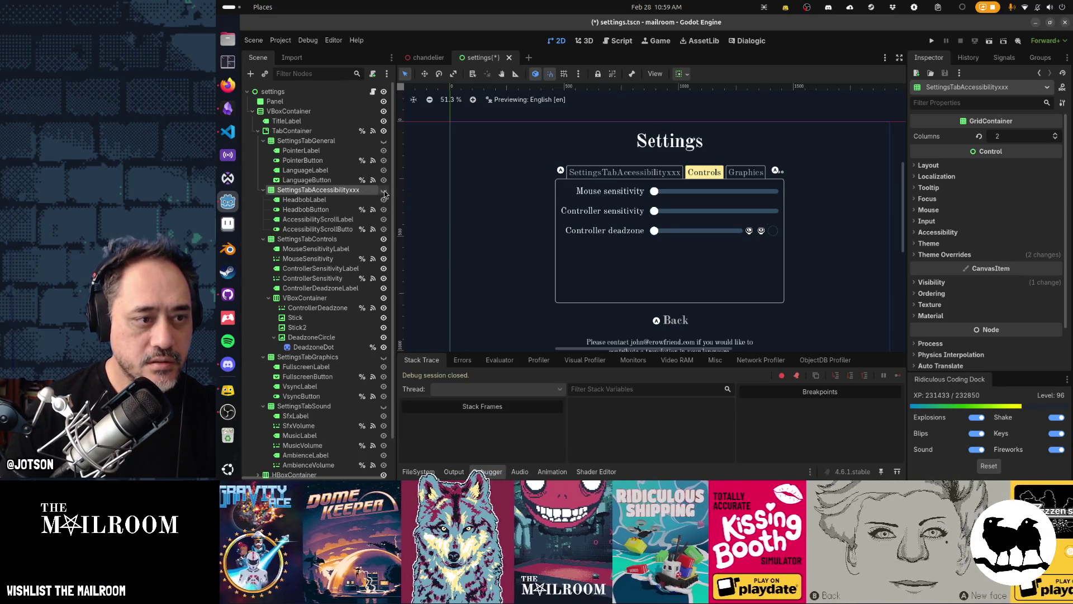
left_click(363, 190)
left_click(361, 190)
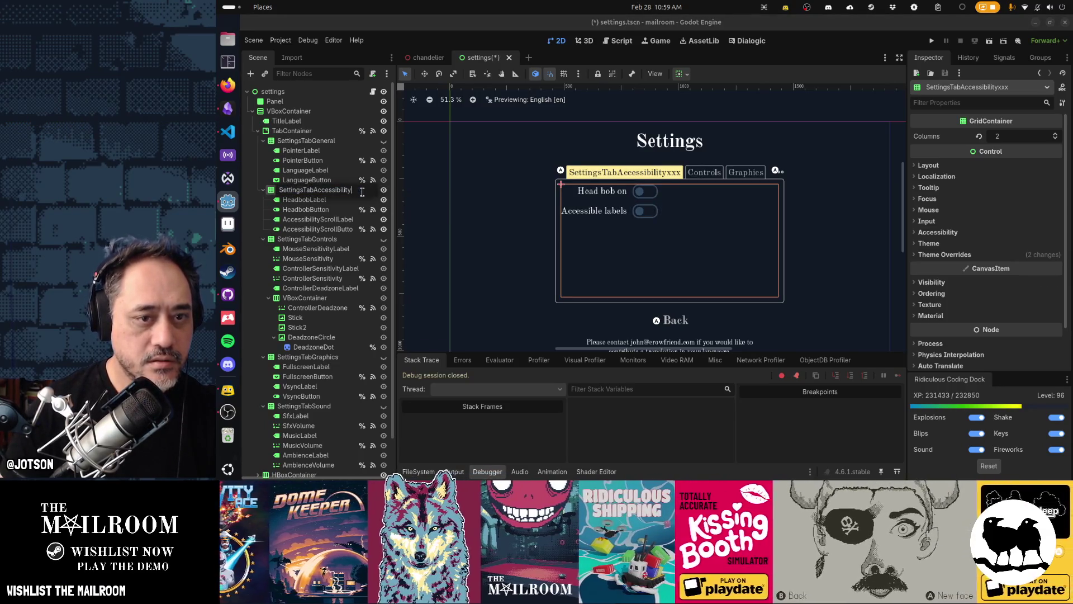
key("Return")
Save the settings scene, glance at GitHub Desktop's changed files, then bring up the code editor.
key("ctrl+s")
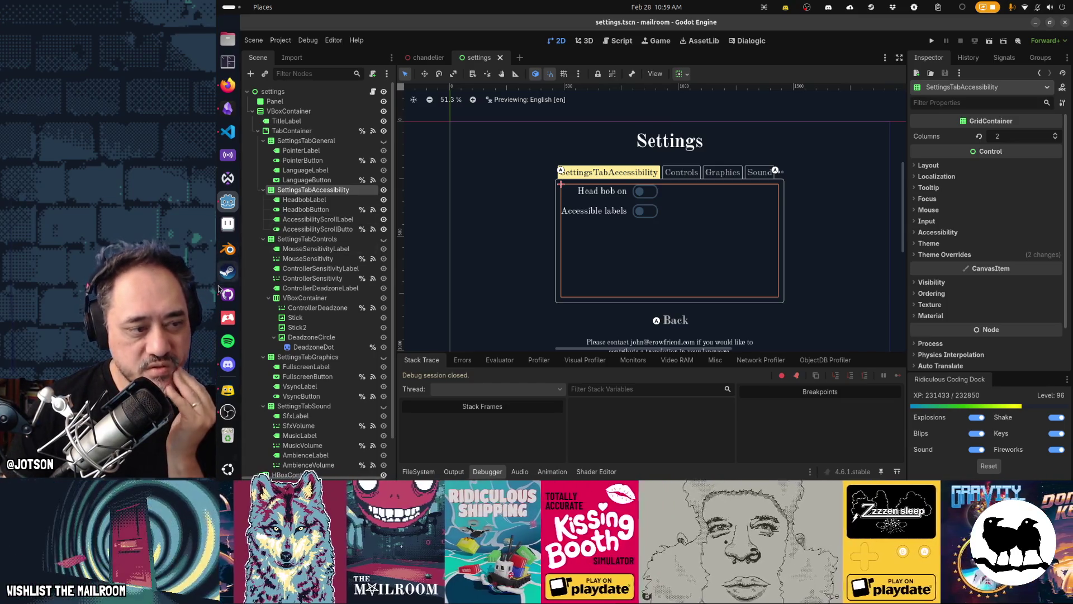
key("alt+Tab")
left_click(454, 20)
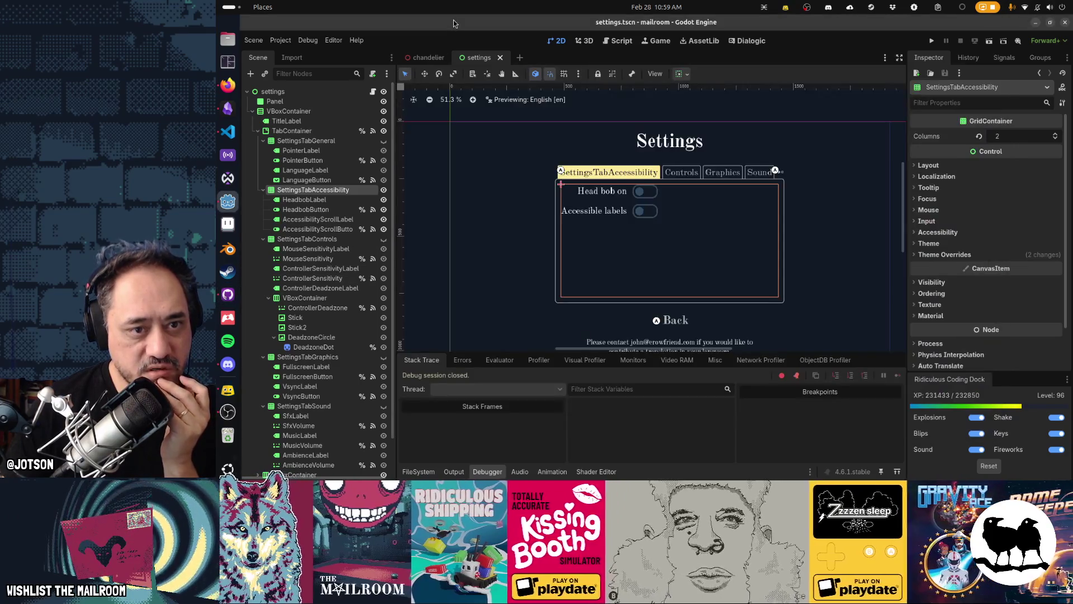
left_click(230, 292)
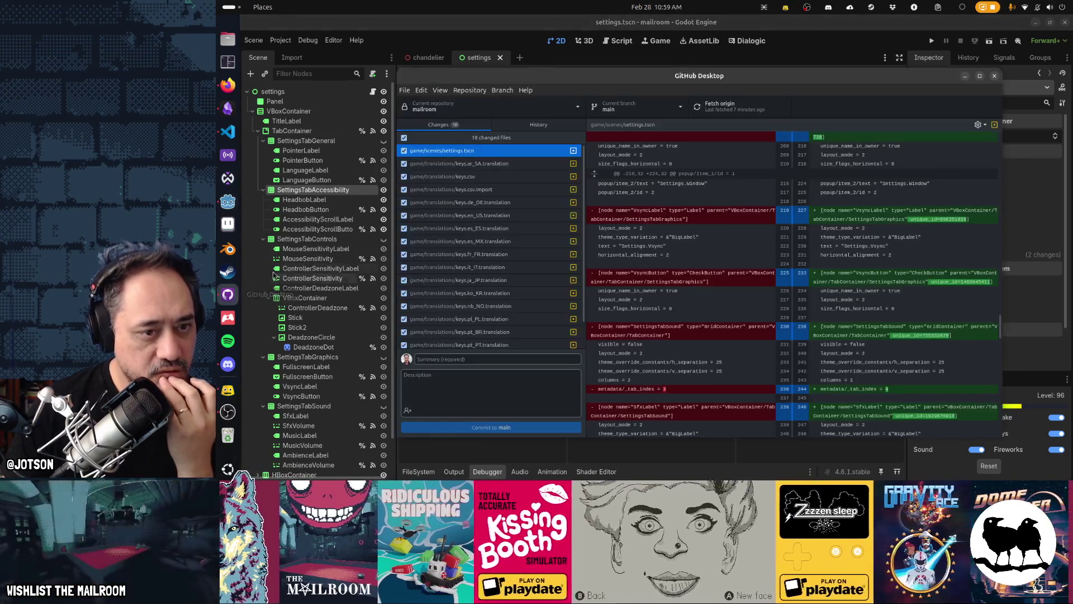
left_click(510, 29)
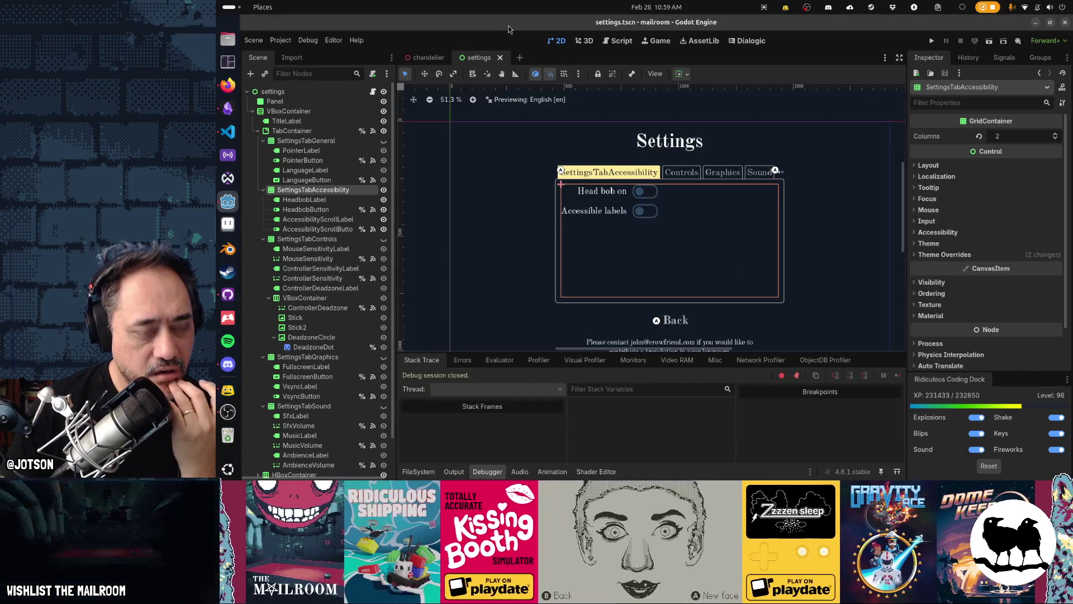
left_click(227, 131)
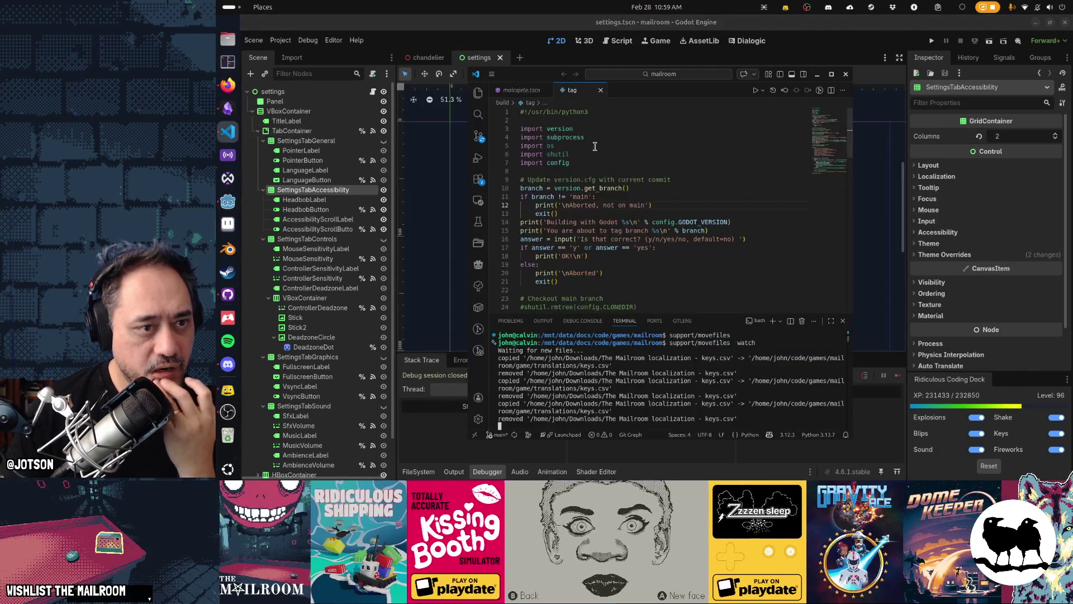
Open keys.csv in Visual Studio Code through a 'csv' quick file search.
key("ctrl+p")
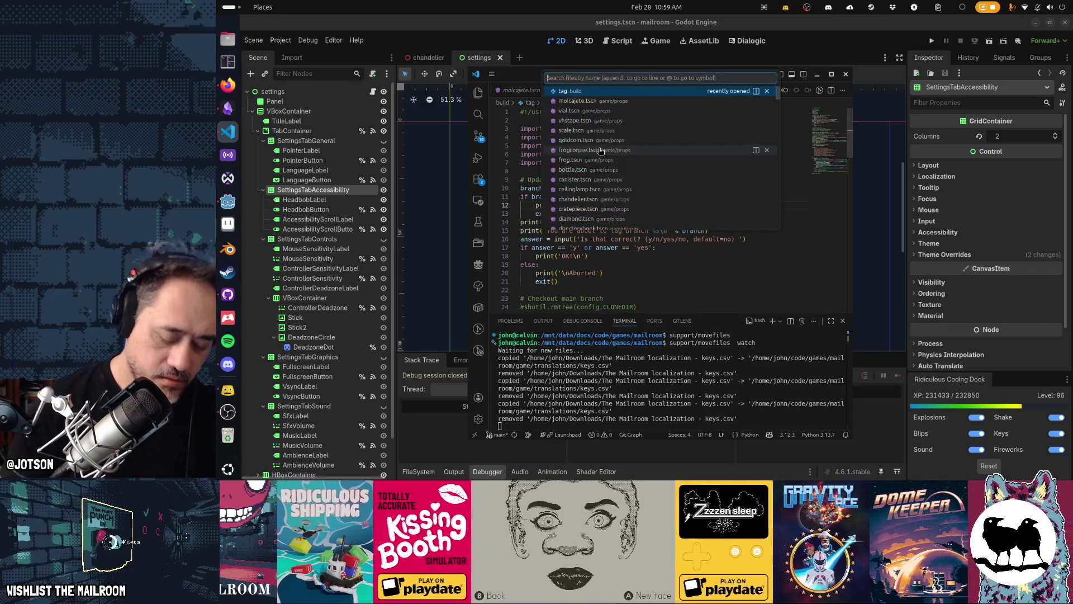
type("csv")
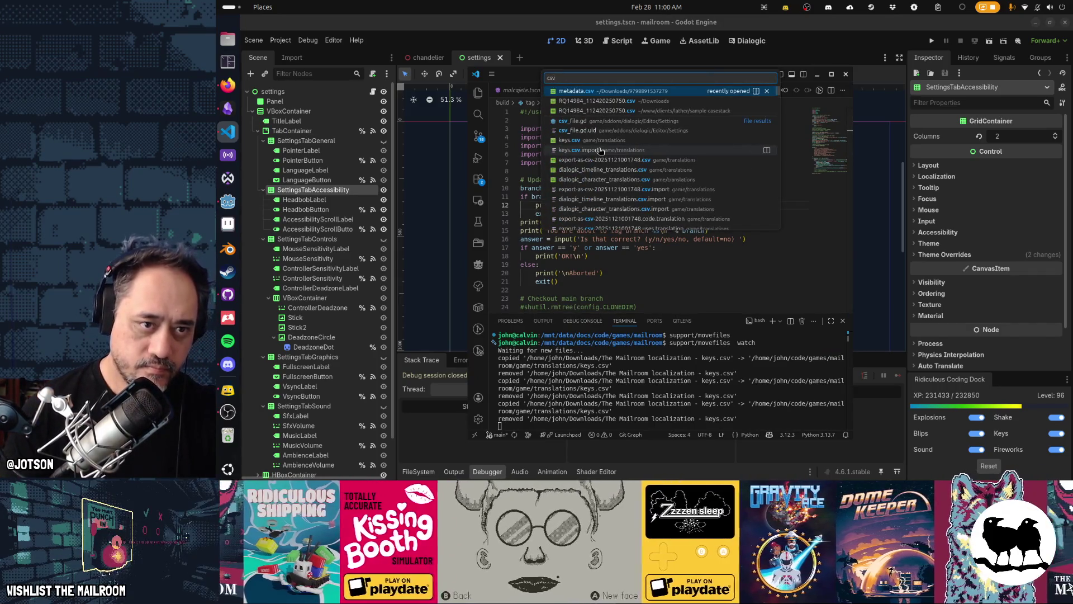
key("Down")
key("Down")
key("Down")
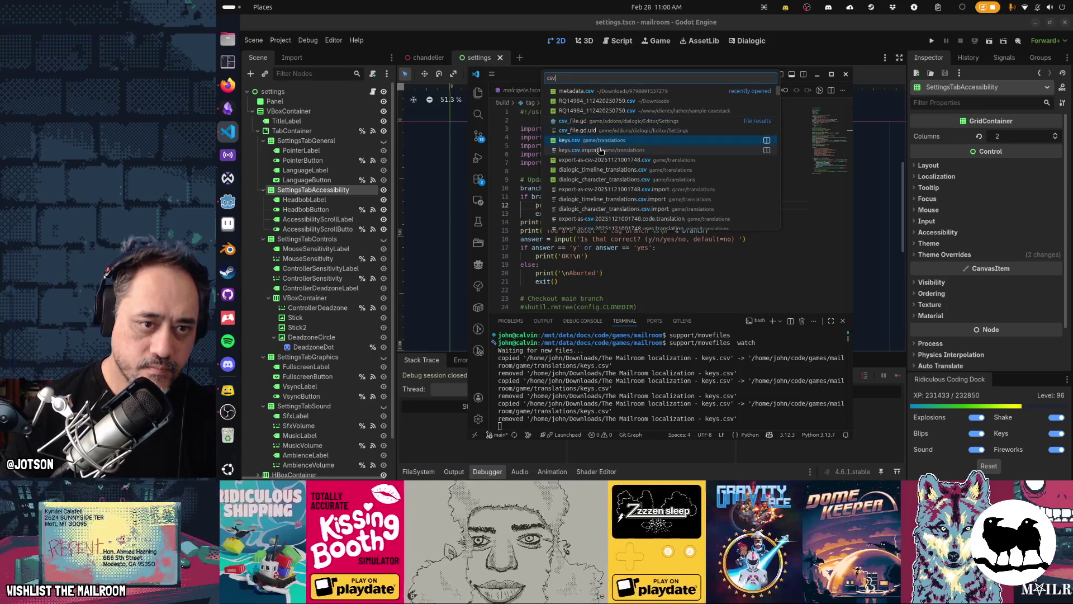
key("Return")
Find the SettingsTabAccessibility row in keys.csv, then return to the Godot editor.
key("ctrl+f")
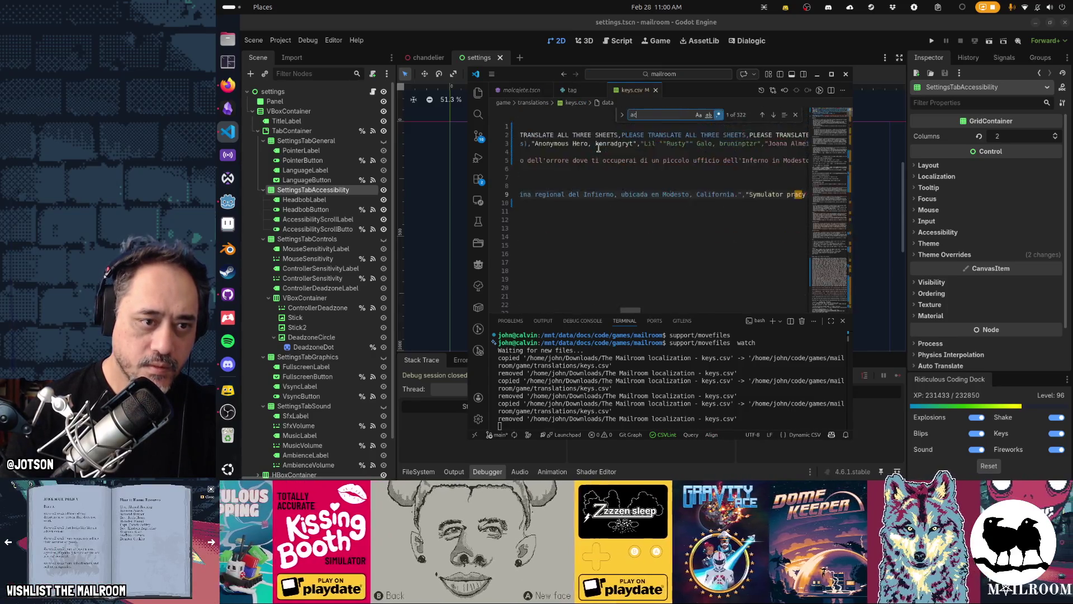
type("accessibility")
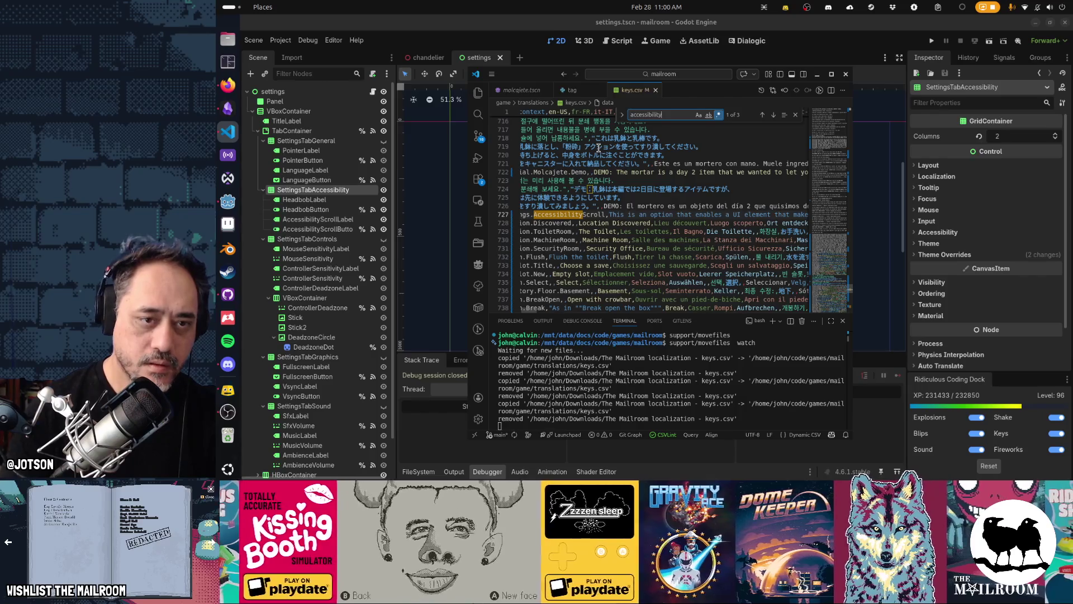
type("settingstab")
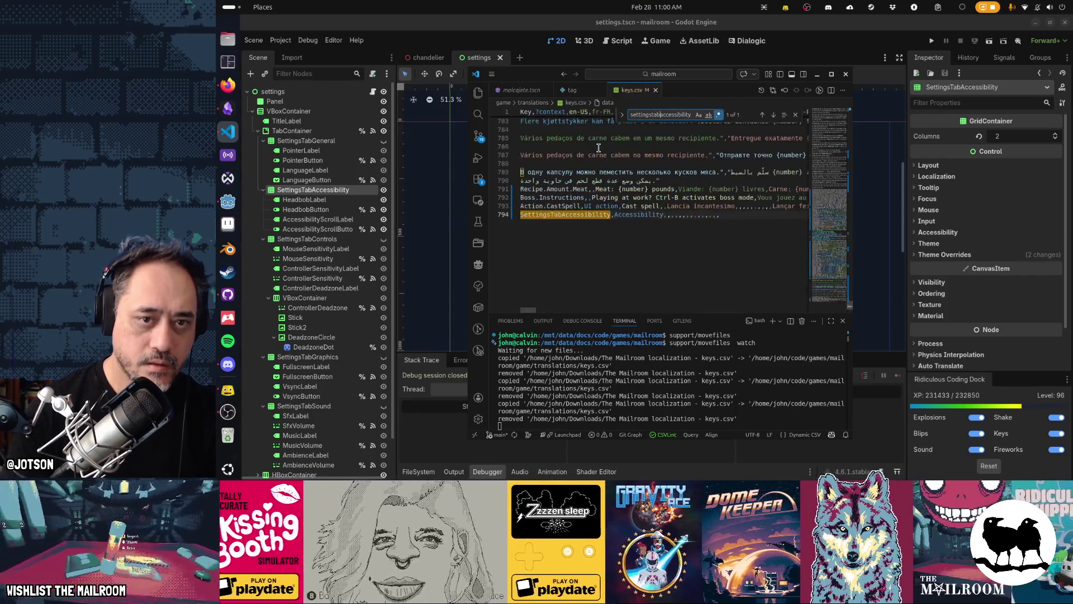
key("Escape")
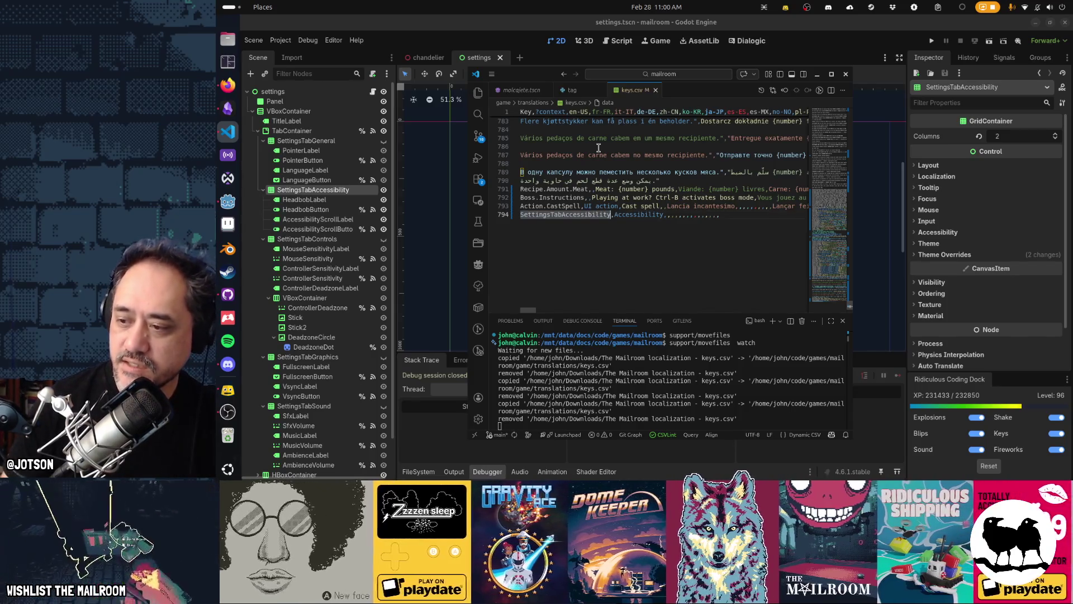
key("alt+Tab")
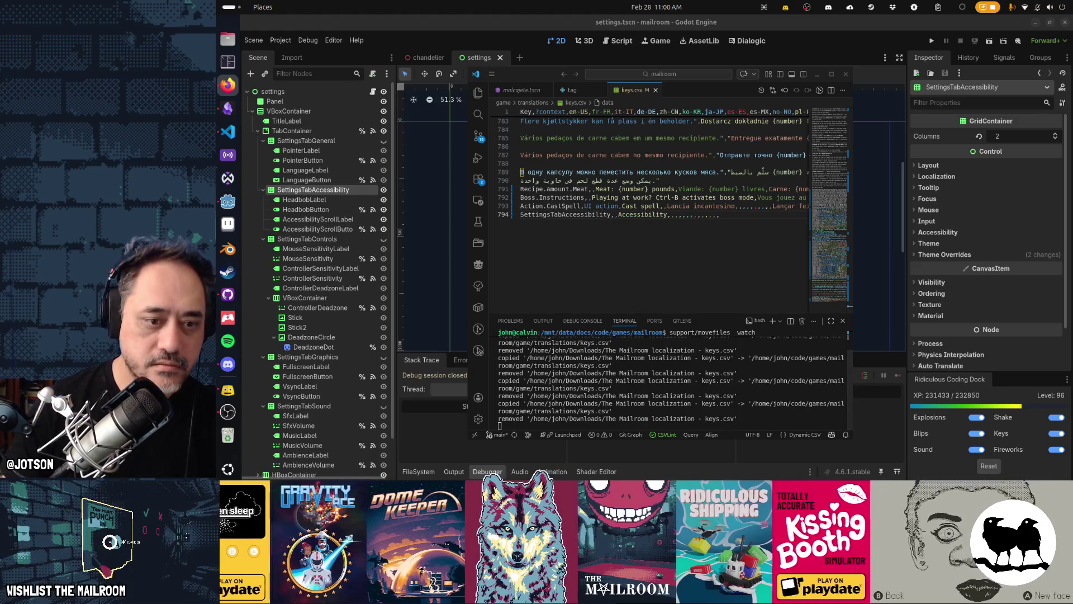
left_click(901, 63)
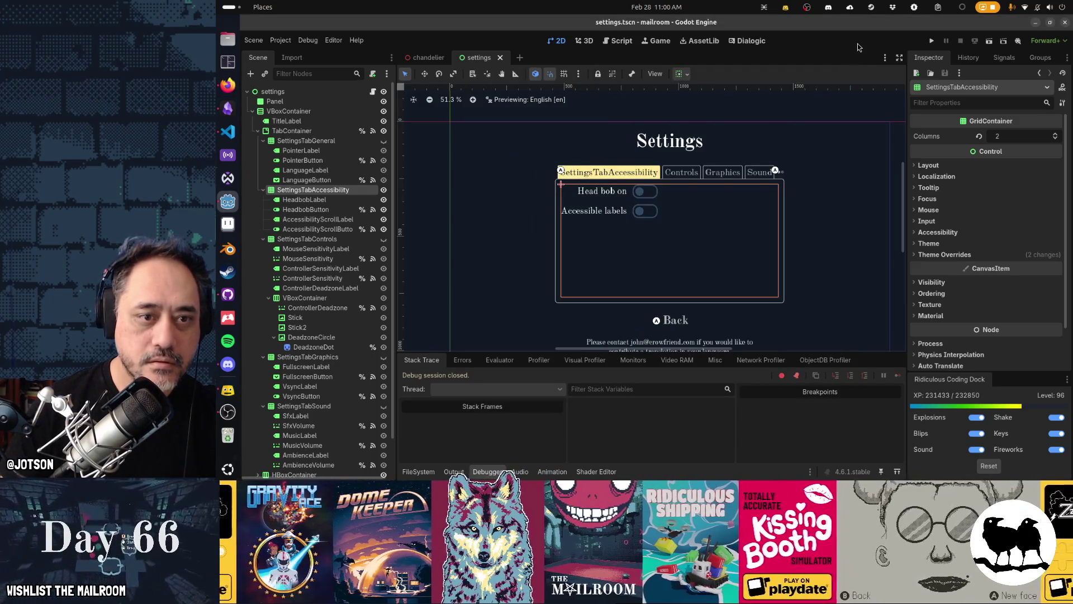
Preview the settings scene in Portuguese (Portugal), Spanish (Spain) and Japanese.
left_click(428, 57)
left_click(490, 58)
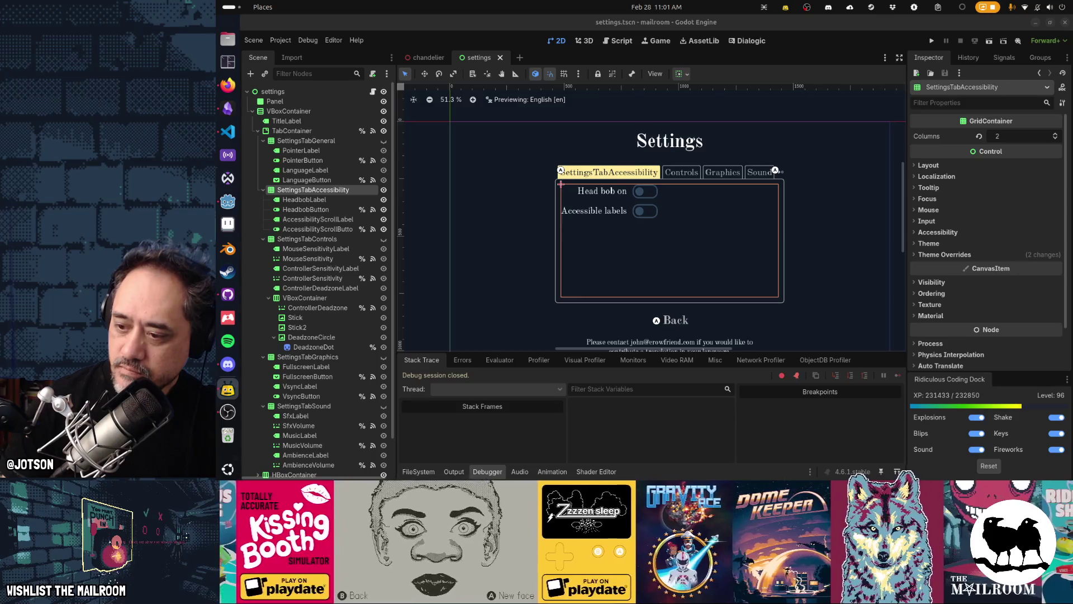
left_click(655, 74)
mouse_move(685, 237)
left_click(827, 269)
left_click(859, 353)
left_click(850, 373)
left_click(853, 311)
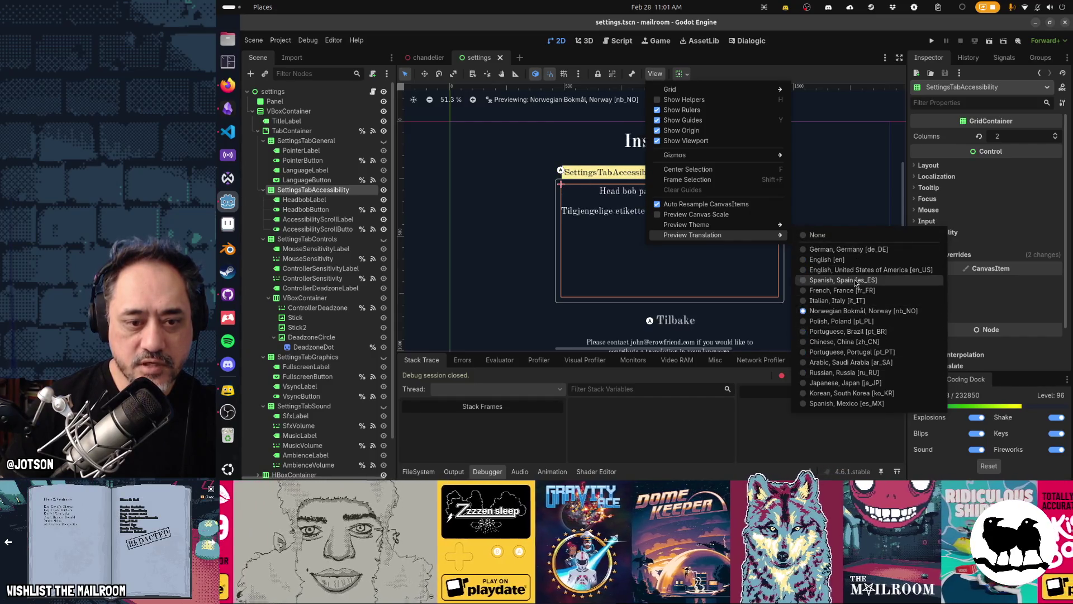
left_click(847, 280)
left_click(867, 385)
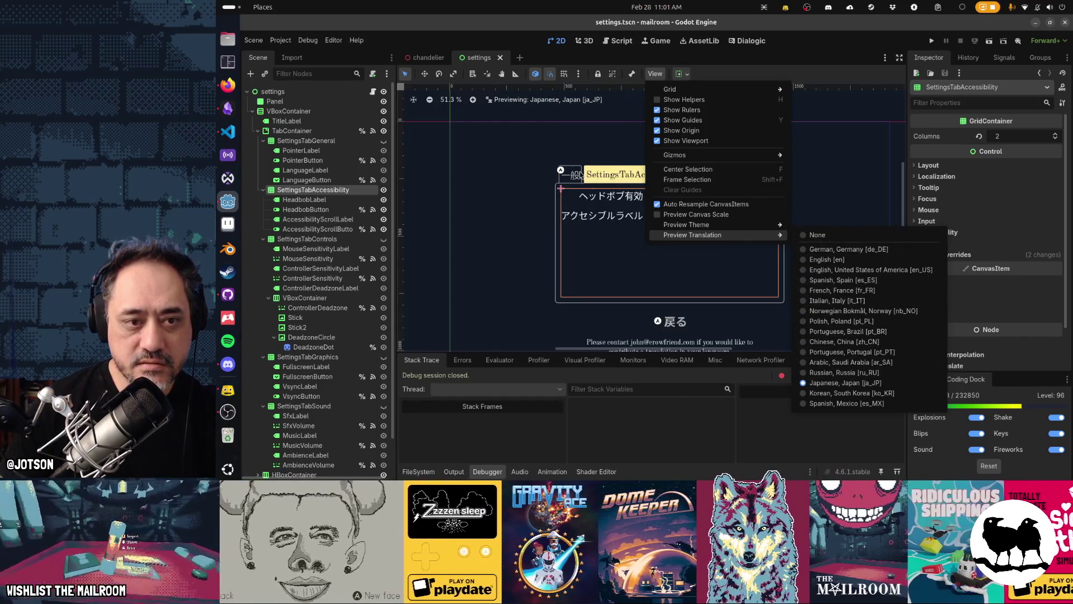
left_click(511, 164)
Cycle the preview through Russian, Arabic, Japanese, Korean, Spanish and Portuguese, ending on English.
left_click_drag(775, 137, 649, 125)
left_click(657, 74)
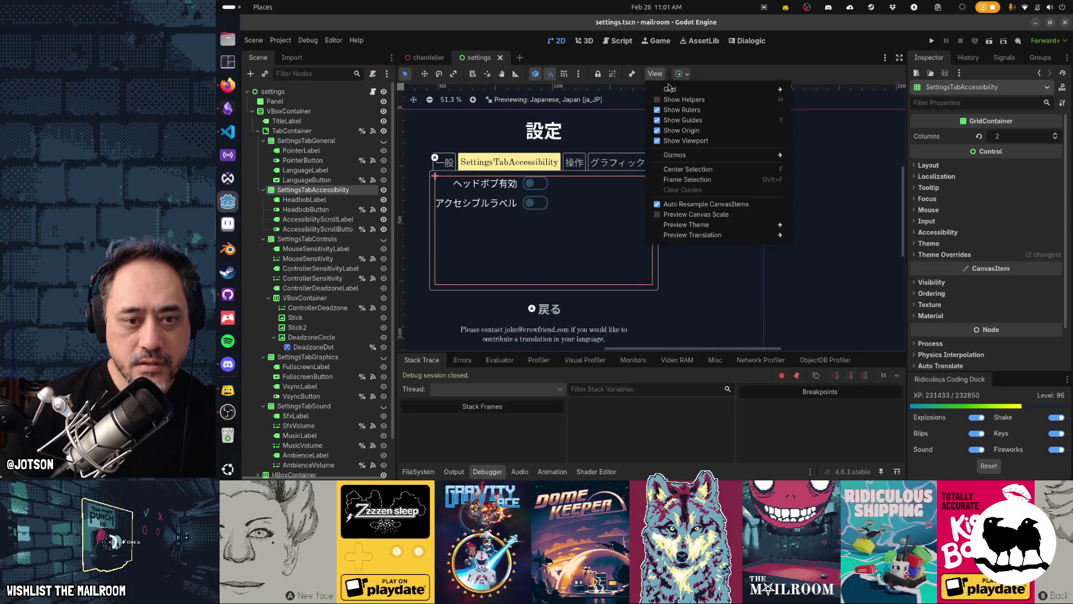
mouse_move(726, 235)
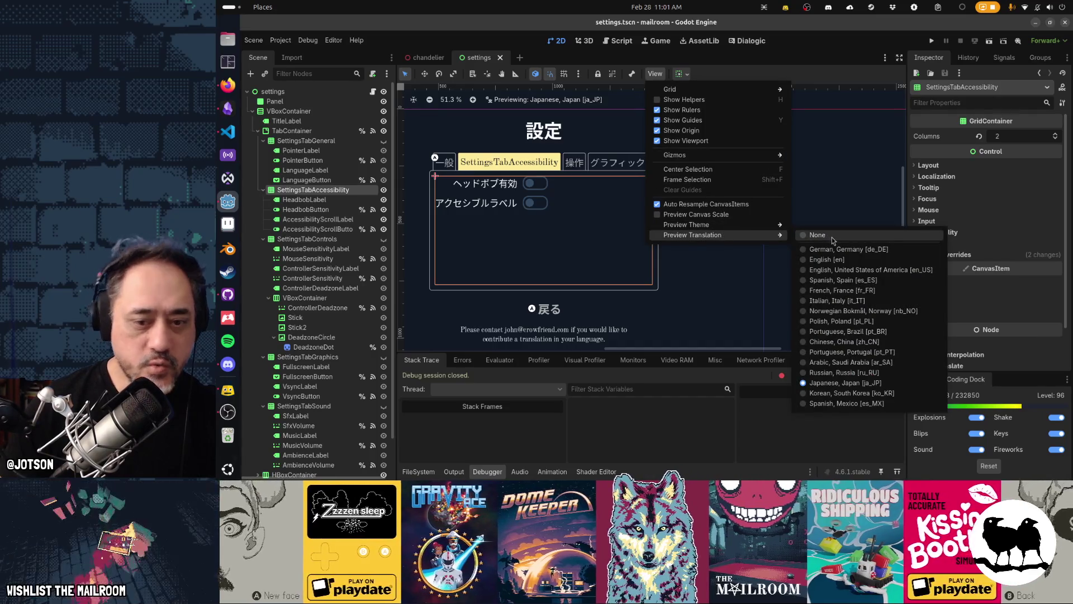
left_click(837, 372)
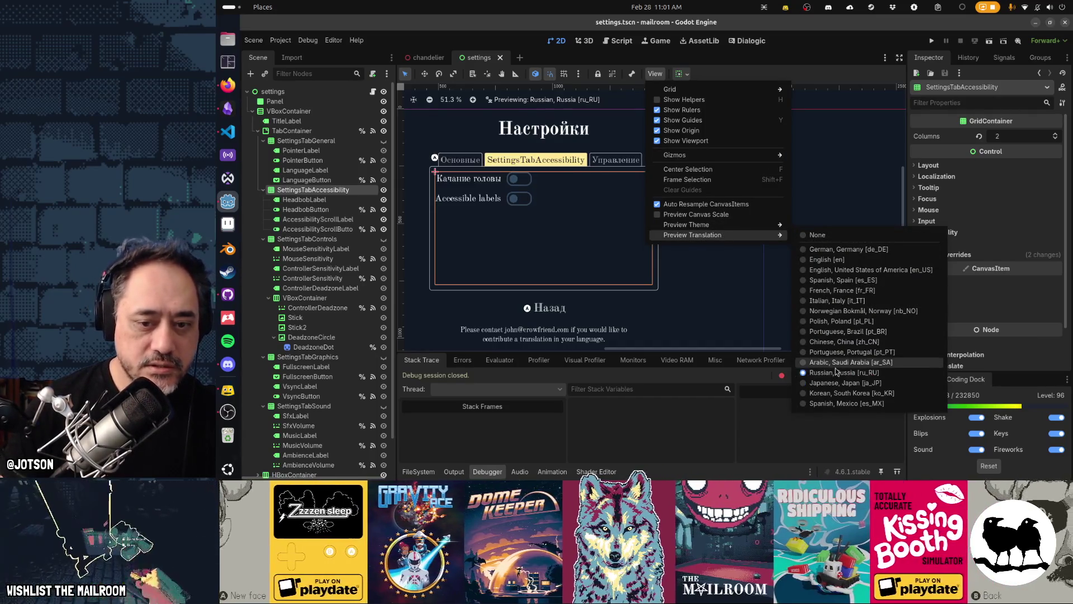
left_click(837, 363)
left_click(842, 386)
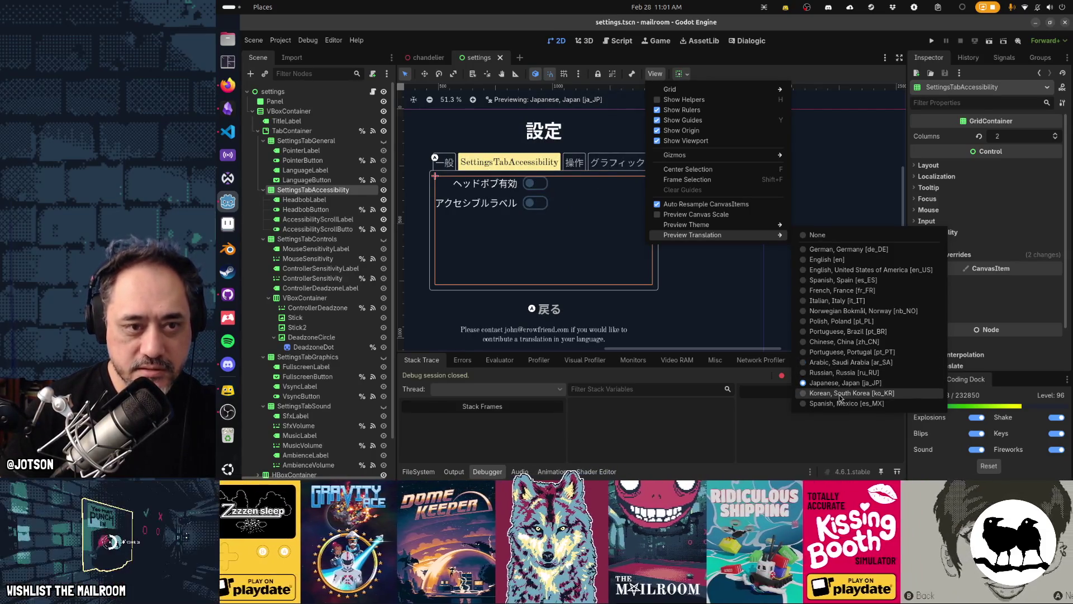
left_click(840, 394)
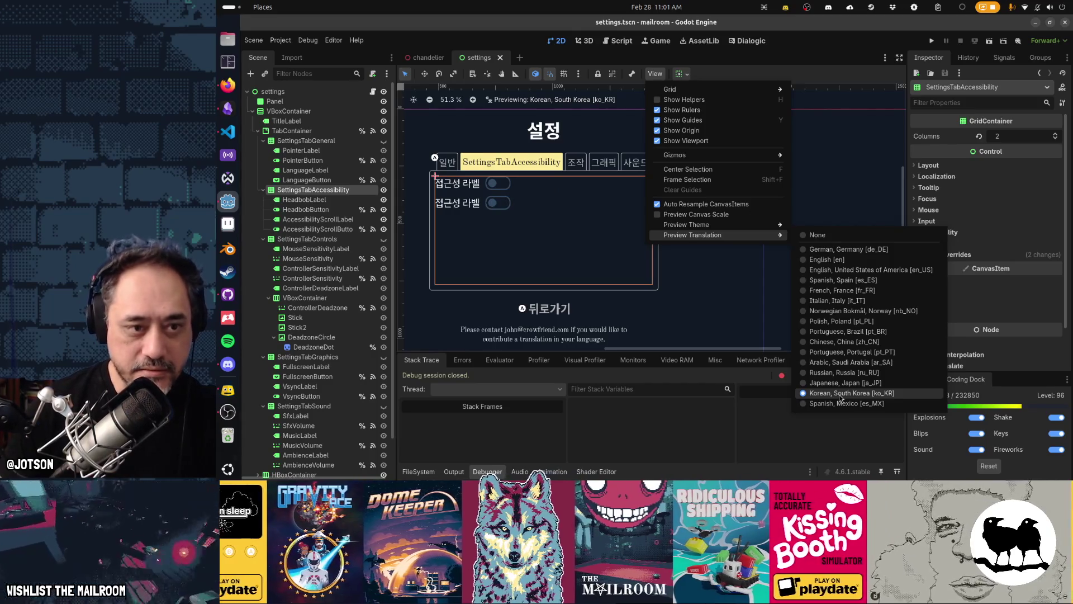
left_click(840, 403)
left_click(840, 393)
left_click(840, 383)
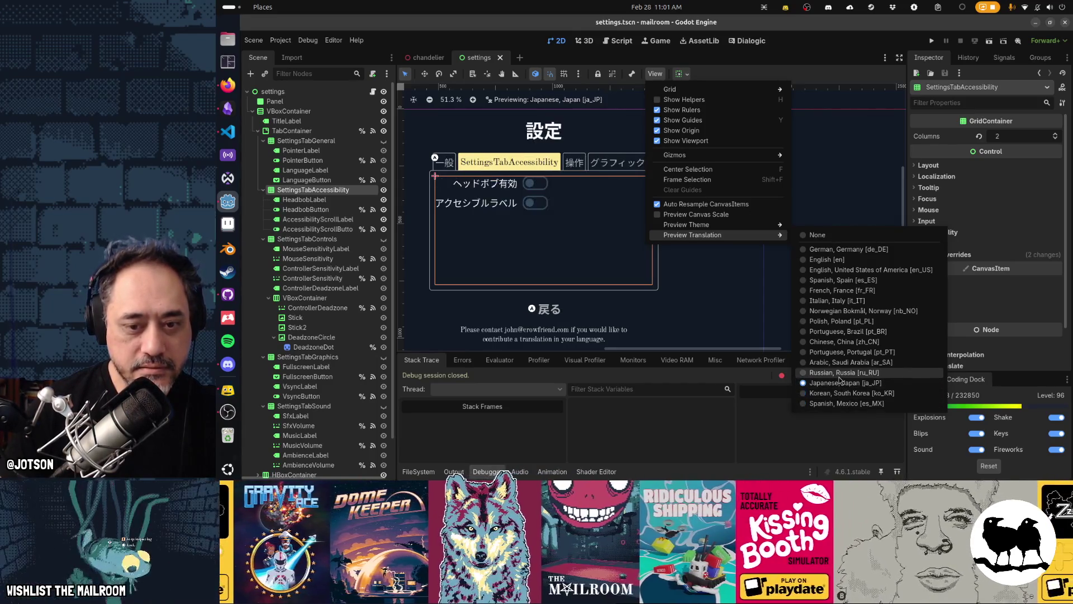
left_click(840, 373)
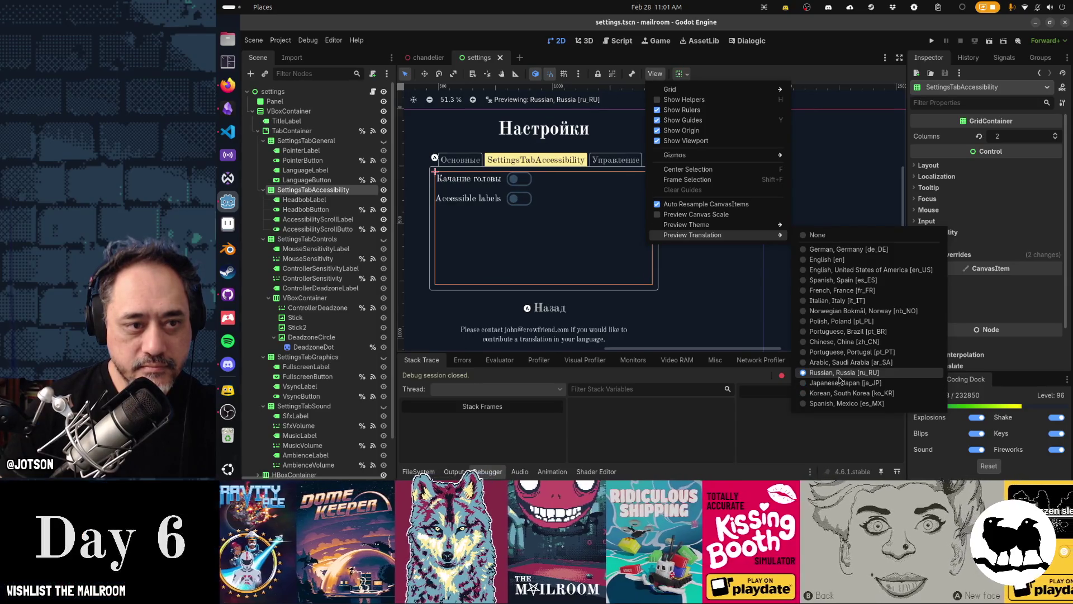
left_click(839, 363)
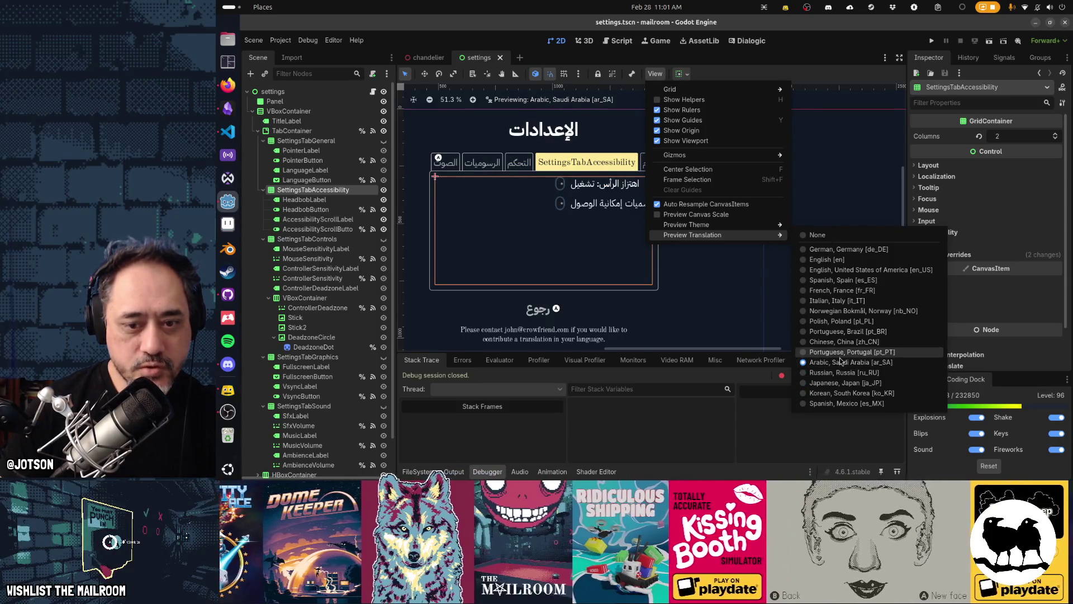
left_click(839, 352)
left_click(845, 383)
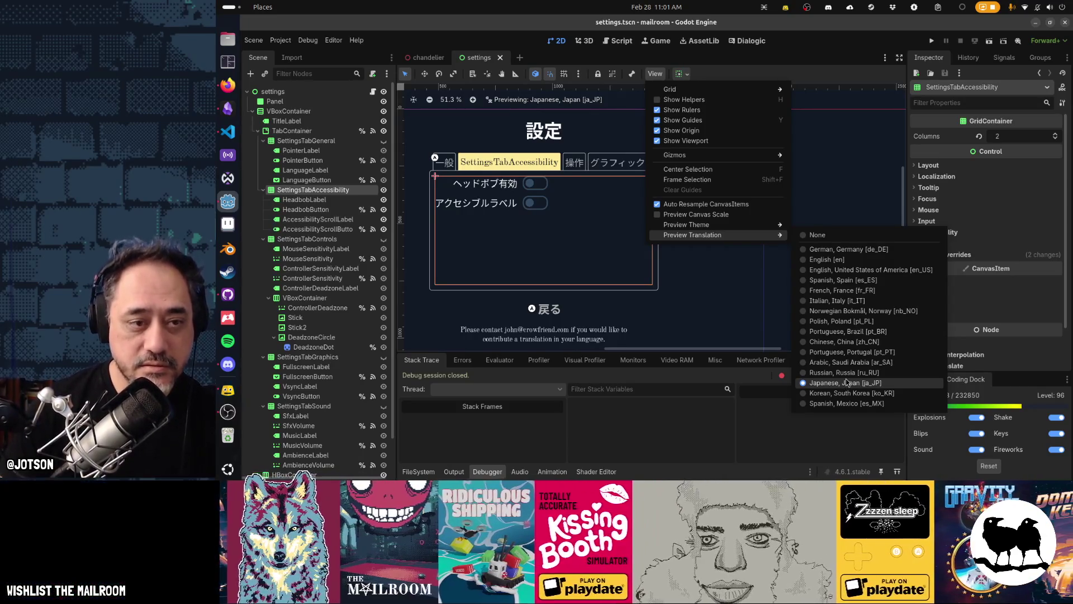
left_click(827, 259)
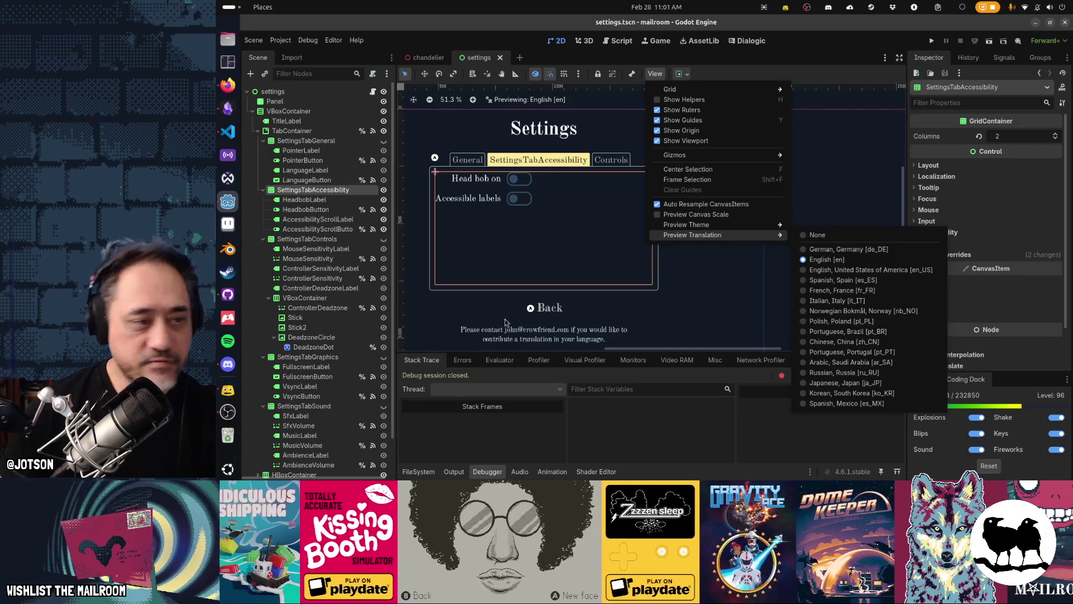
left_click(348, 195)
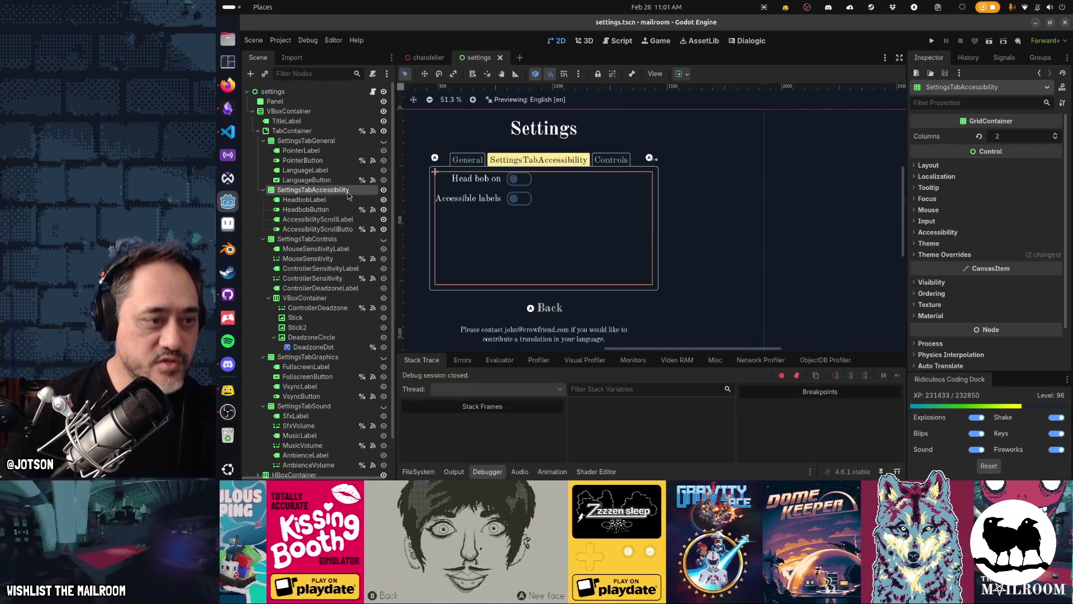
double_click(349, 195)
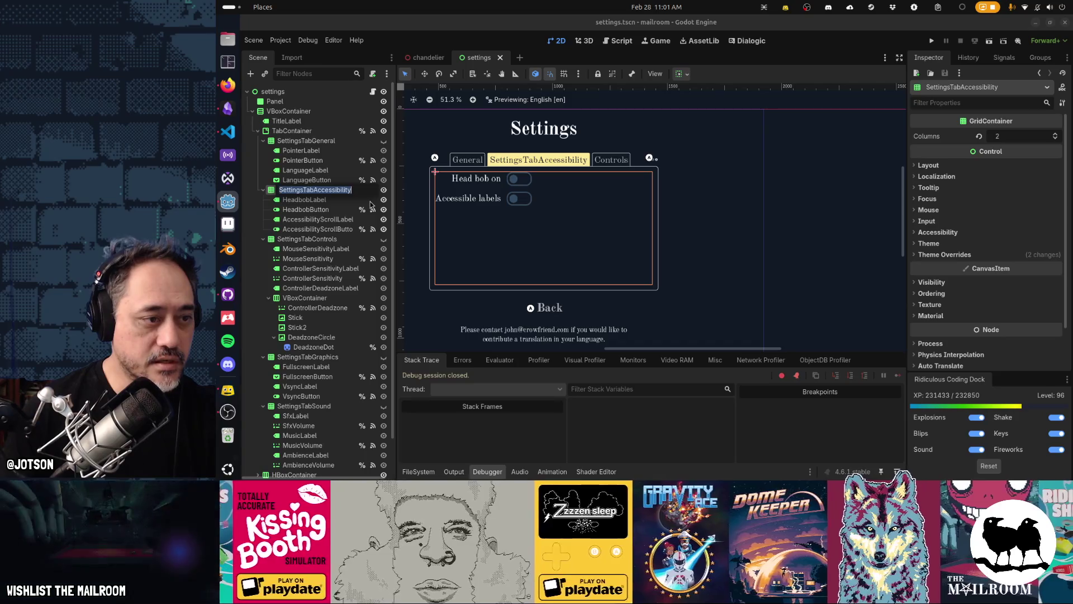
key("Escape")
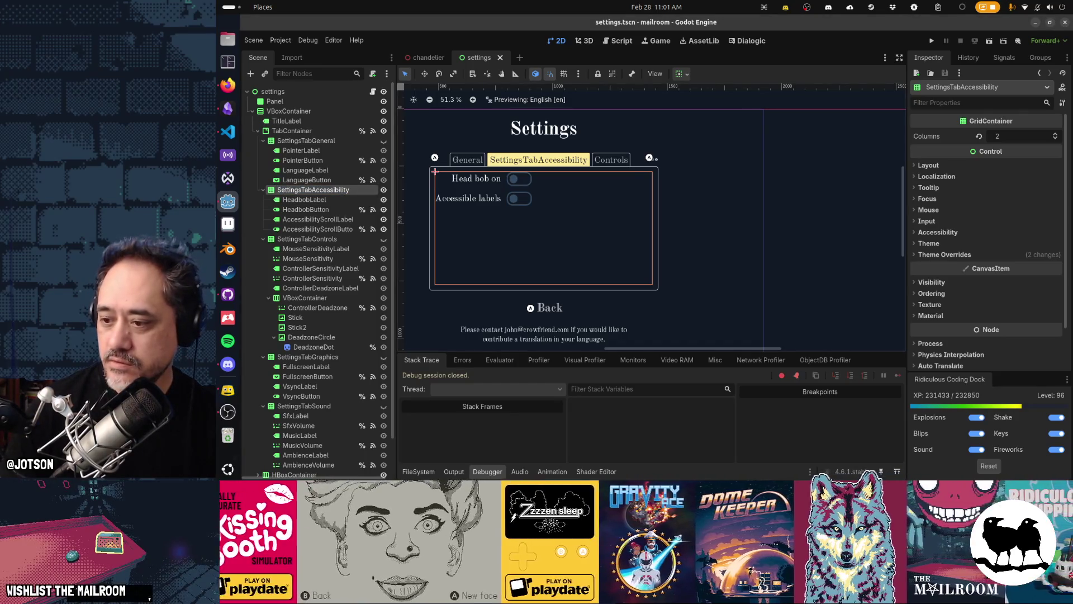
left_click(228, 85)
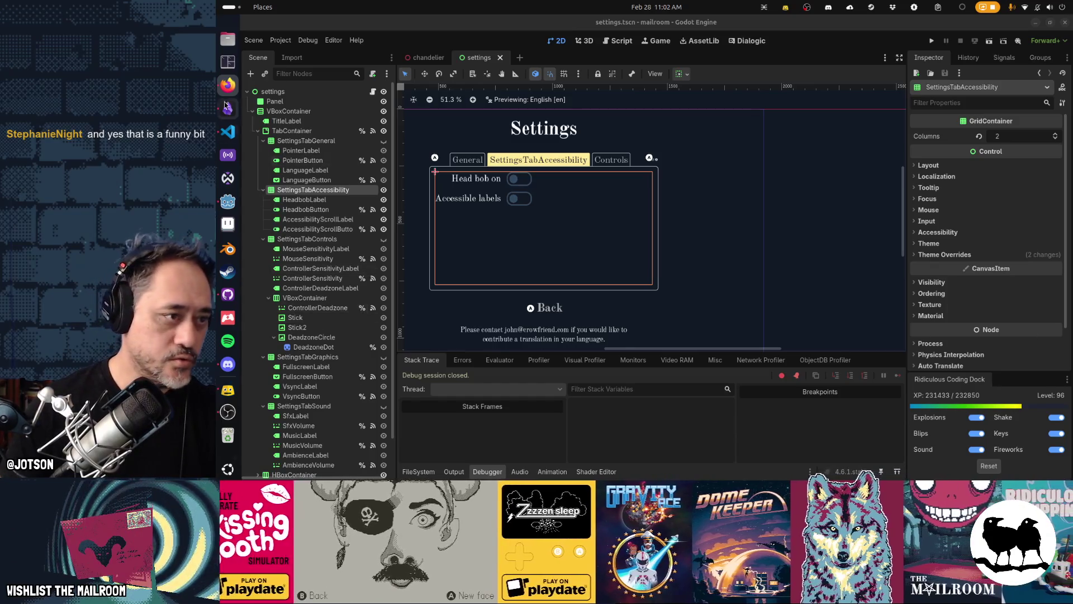
Check the SettingsTabAccessibility row in keys.csv, then reopen the mailroom project from the Project Manager.
left_click(228, 131)
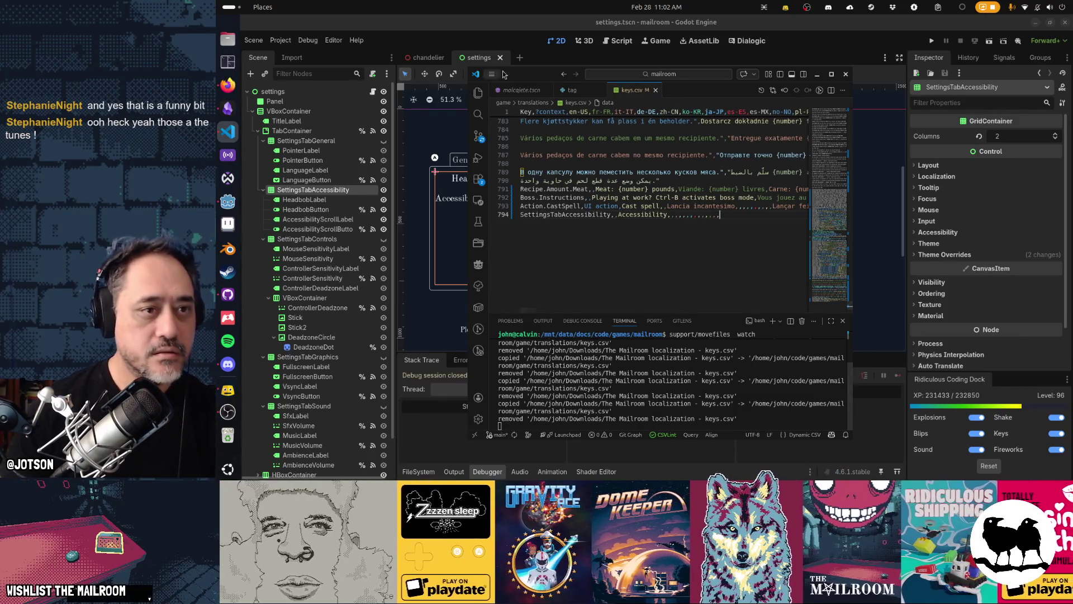
left_click(479, 60)
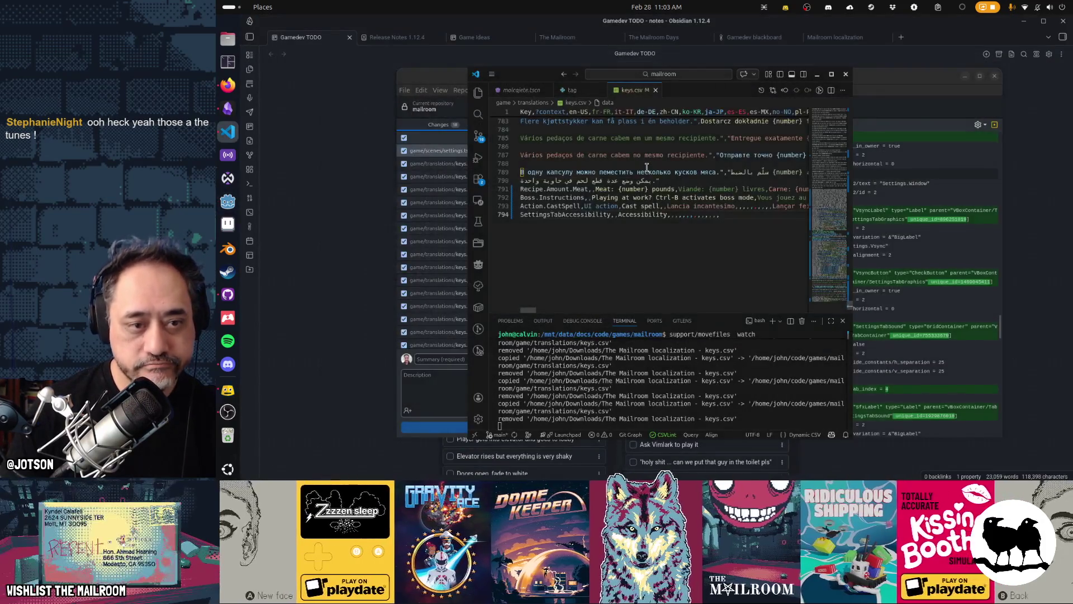
double_click(597, 151)
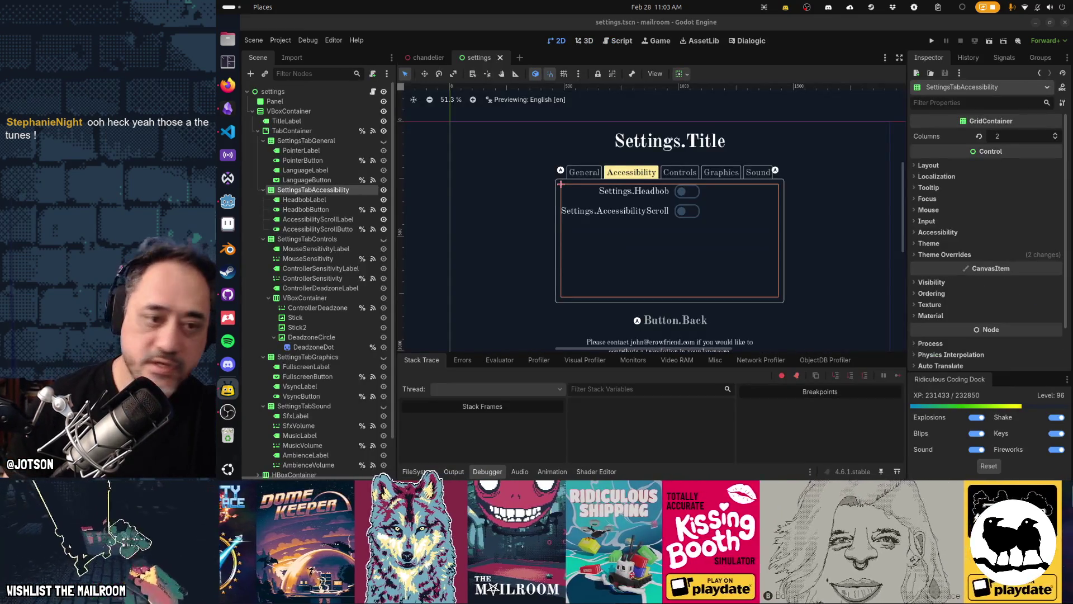
left_click(281, 40)
left_click(292, 56)
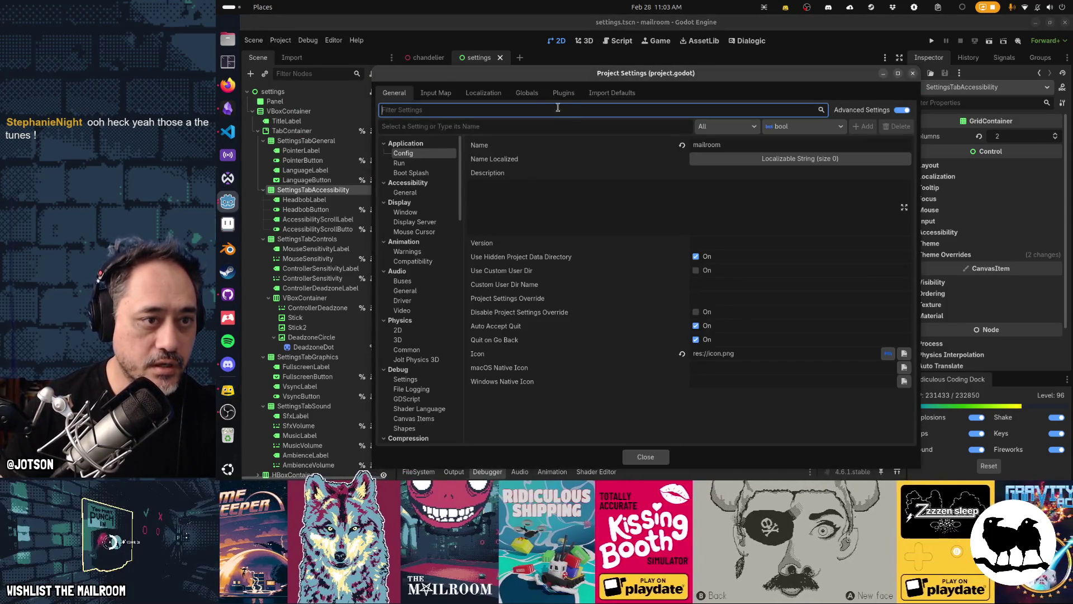
left_click(484, 92)
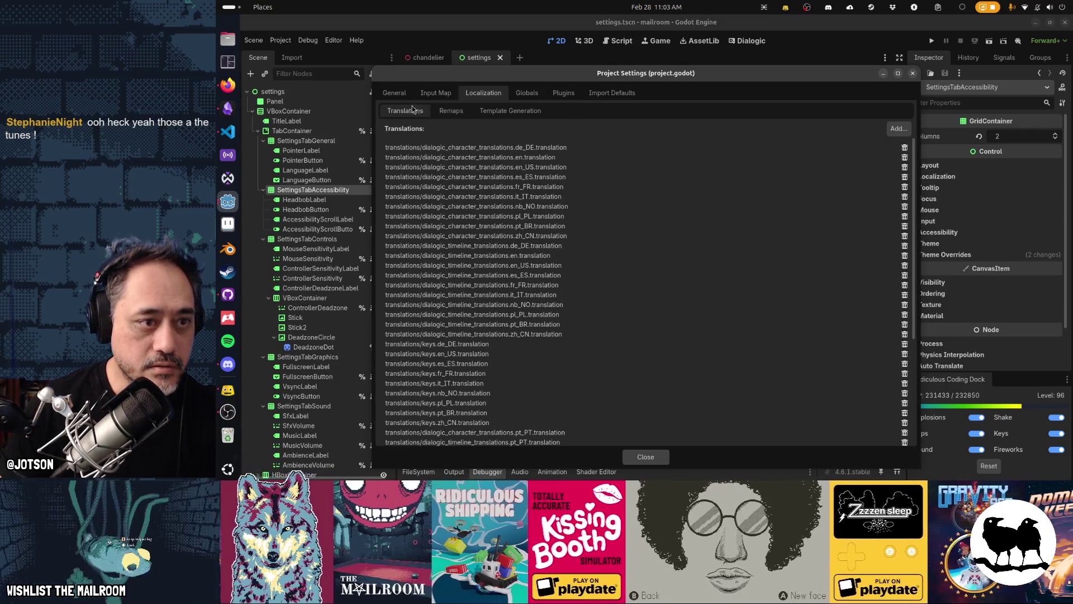
left_click(895, 133)
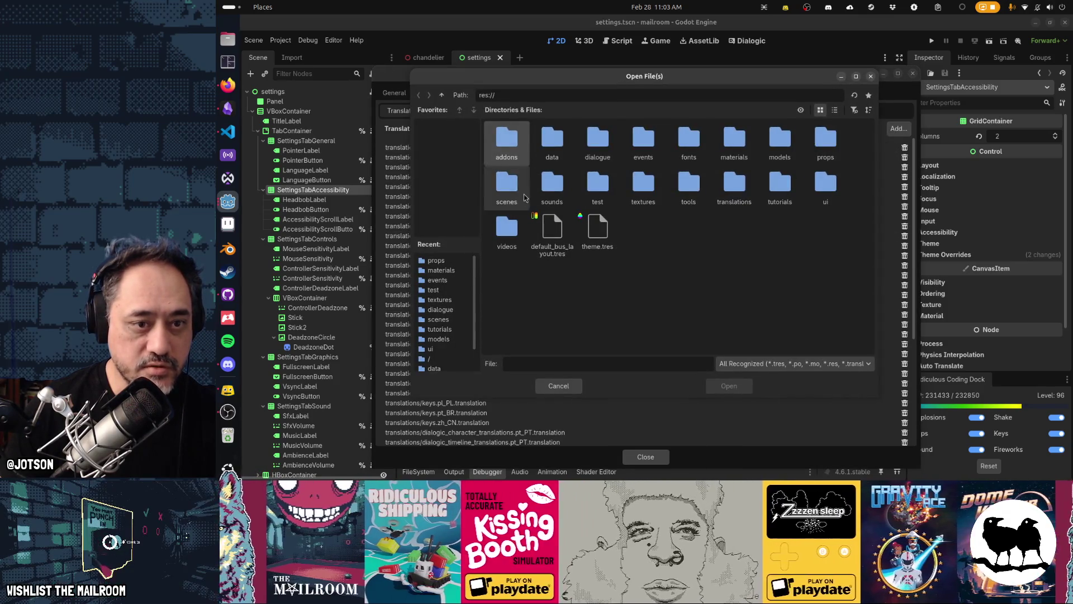
double_click(734, 184)
scroll(772, 253, "down", 5)
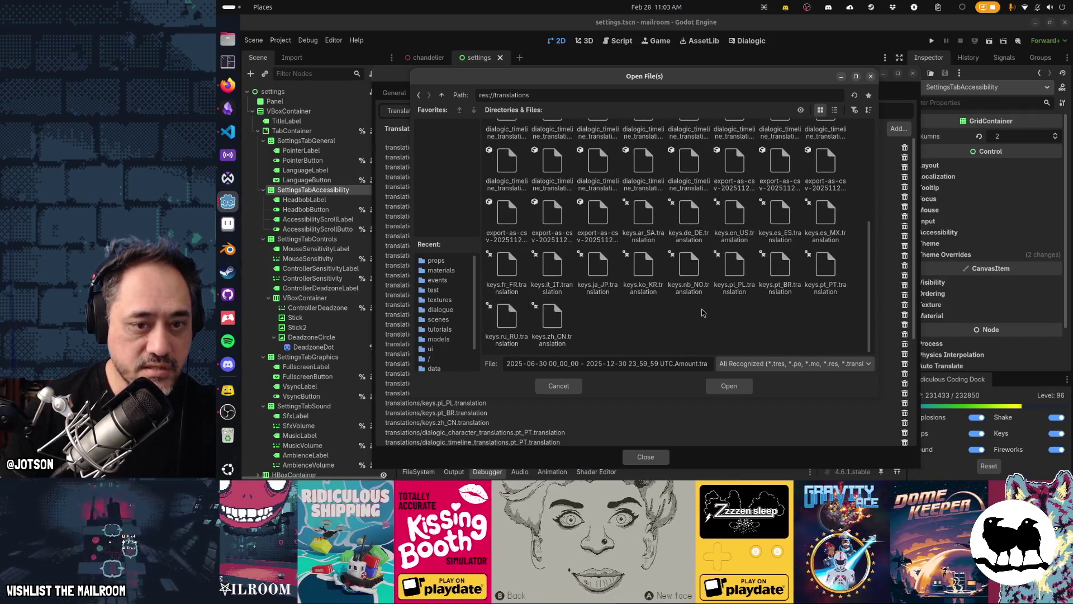
scroll(701, 246, "up", 2)
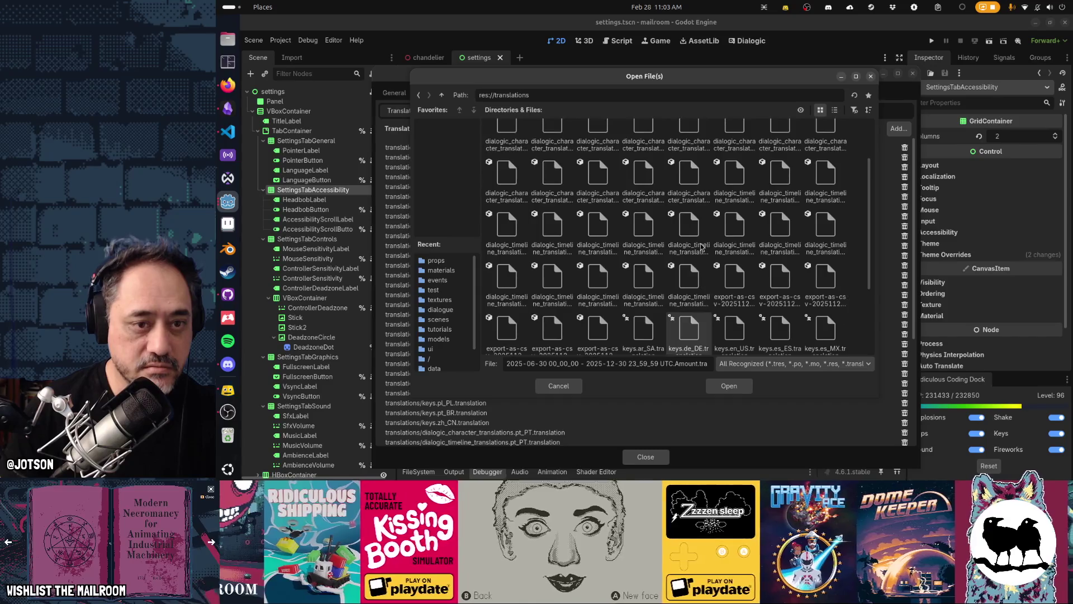
scroll(701, 246, "up", 2)
scroll(828, 223, "down", 6)
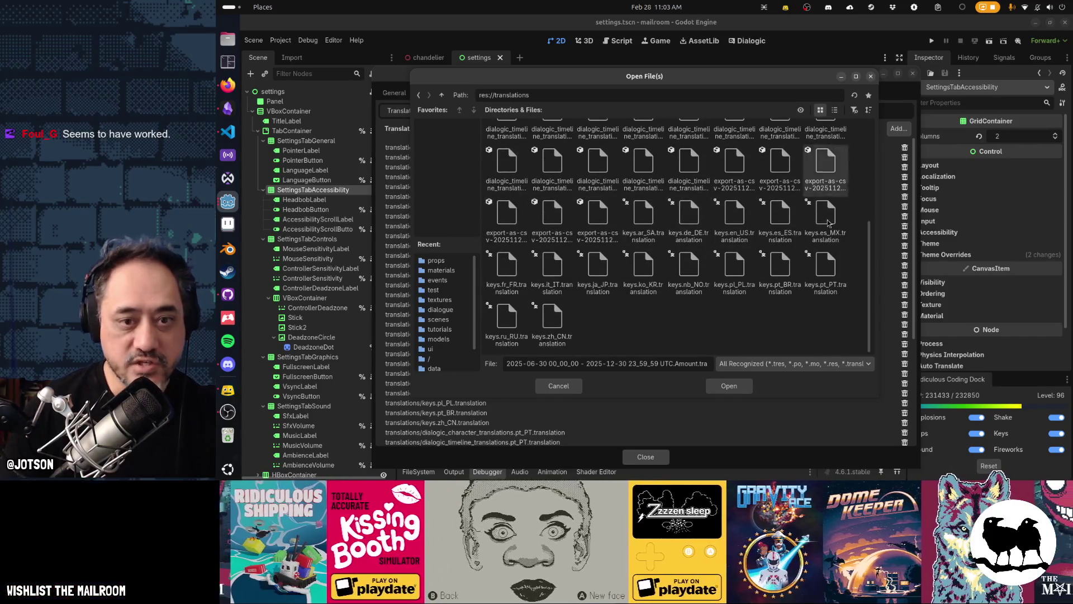
left_click(712, 383)
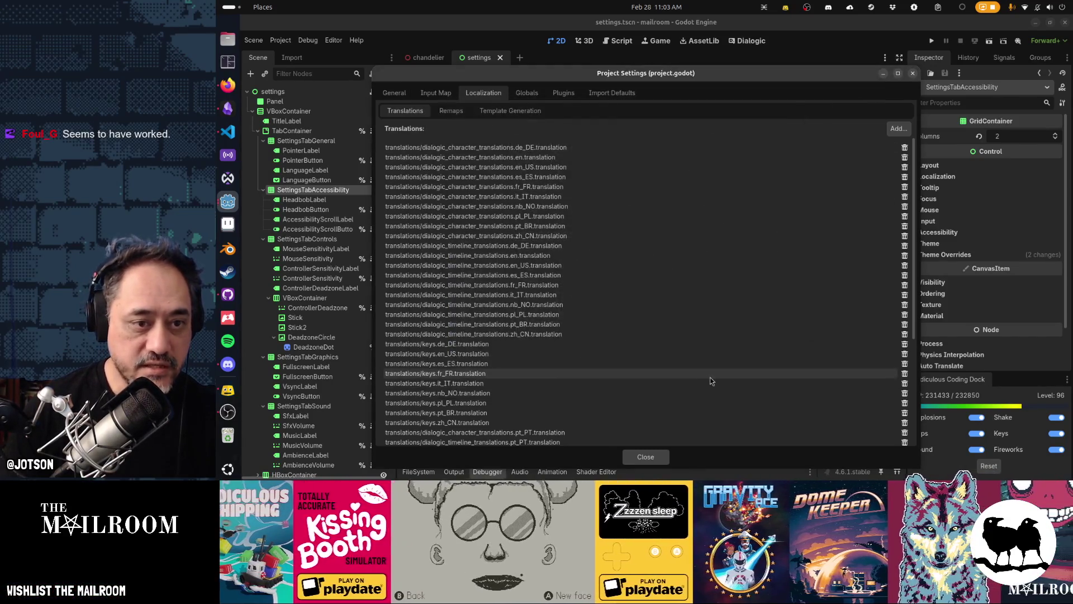
left_click(645, 457)
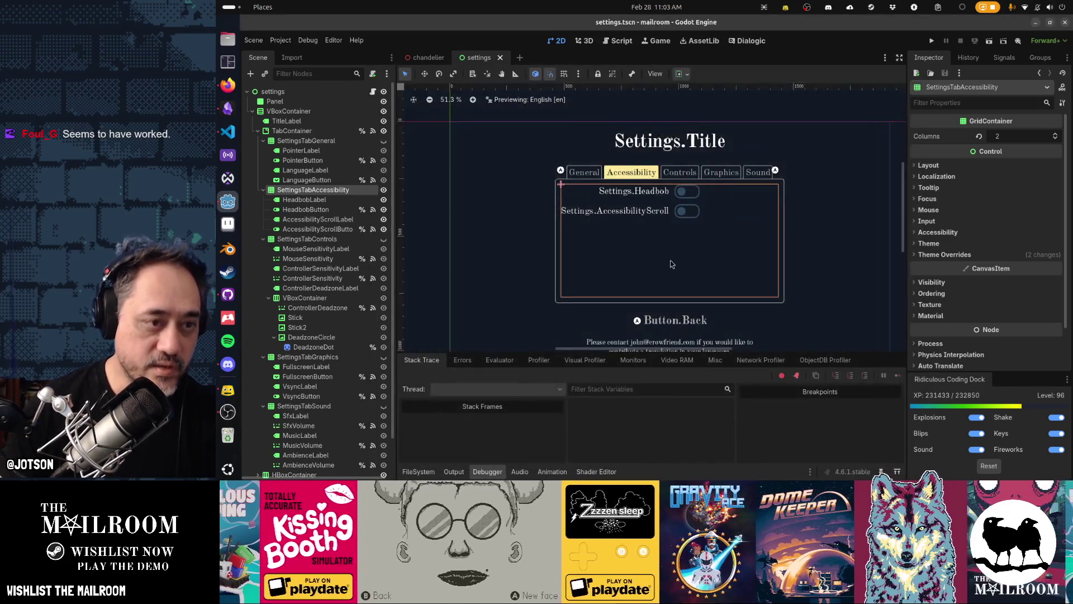
Select PointerButton then PointerLabel to show its Settings.Pointer text key, then switch to the browser.
left_click(321, 161)
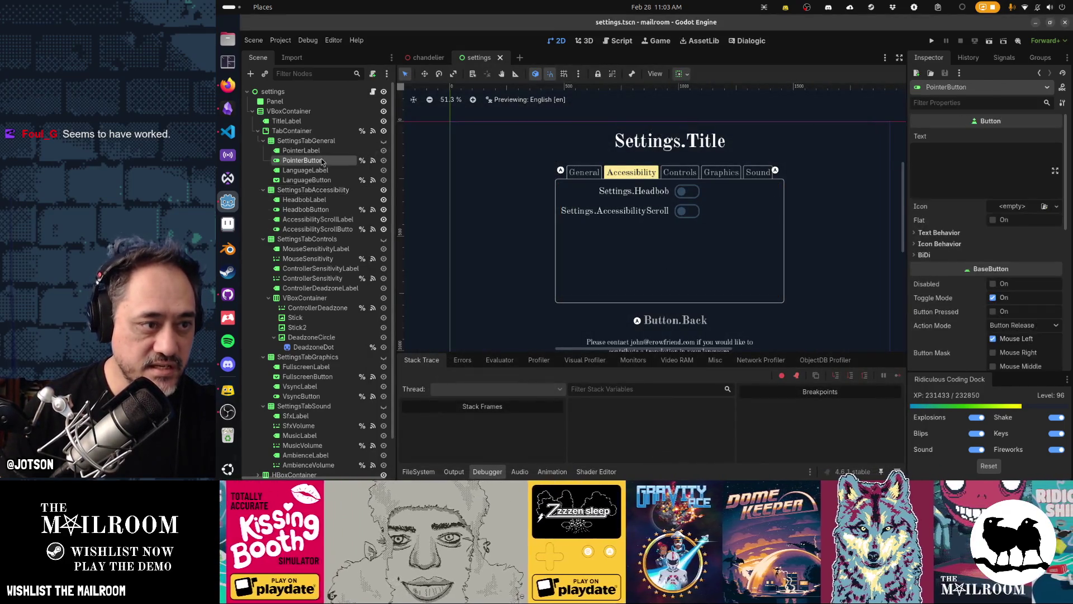
left_click(305, 151)
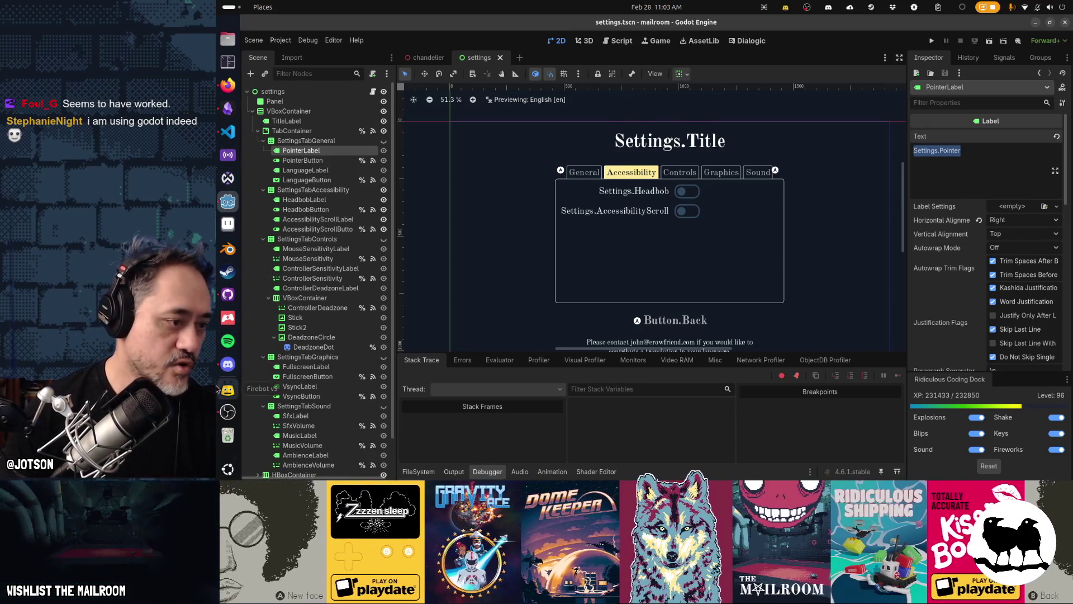
left_click(228, 85)
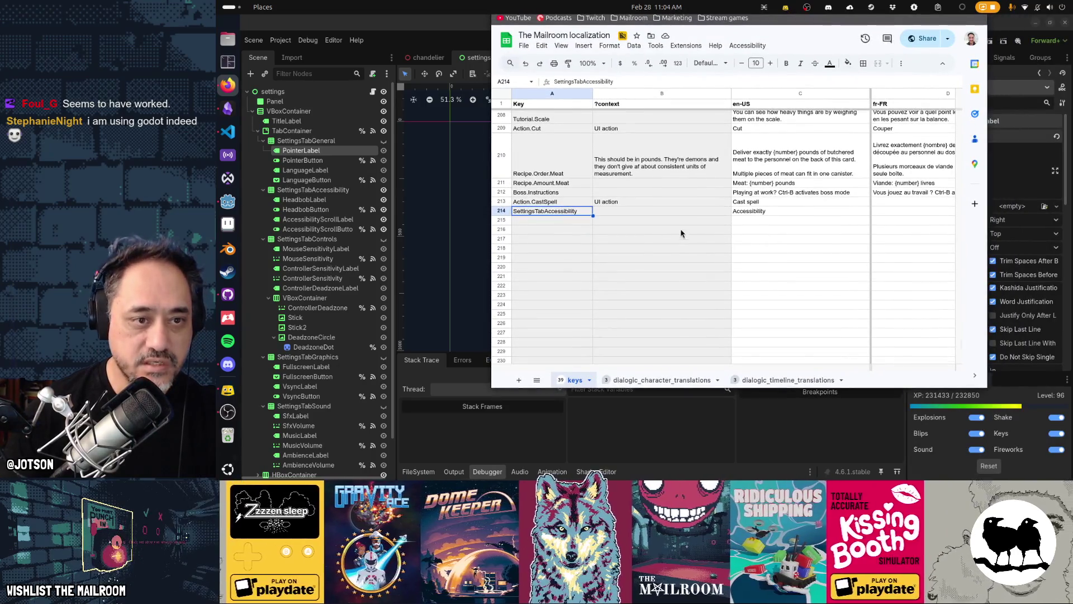
Select the context descriptions in column B, rows B8 to B27, of the localization sheet.
scroll(680, 233, "up", 20)
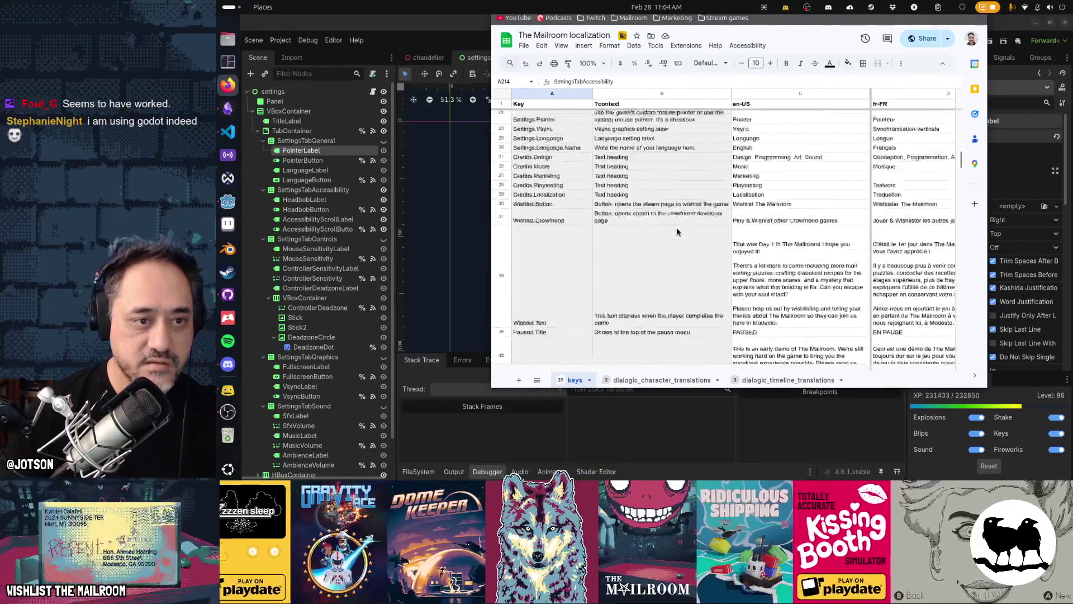
scroll(677, 232, "up", 5)
left_click_drag(554, 144, 555, 332)
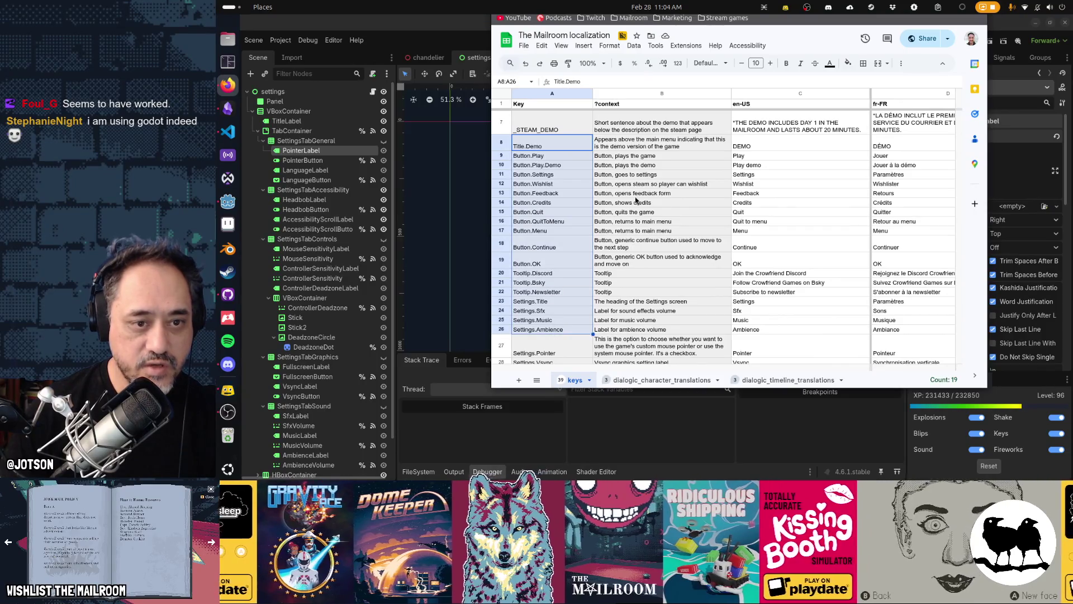
left_click_drag(651, 126, 647, 332)
left_click_drag(652, 143, 653, 323)
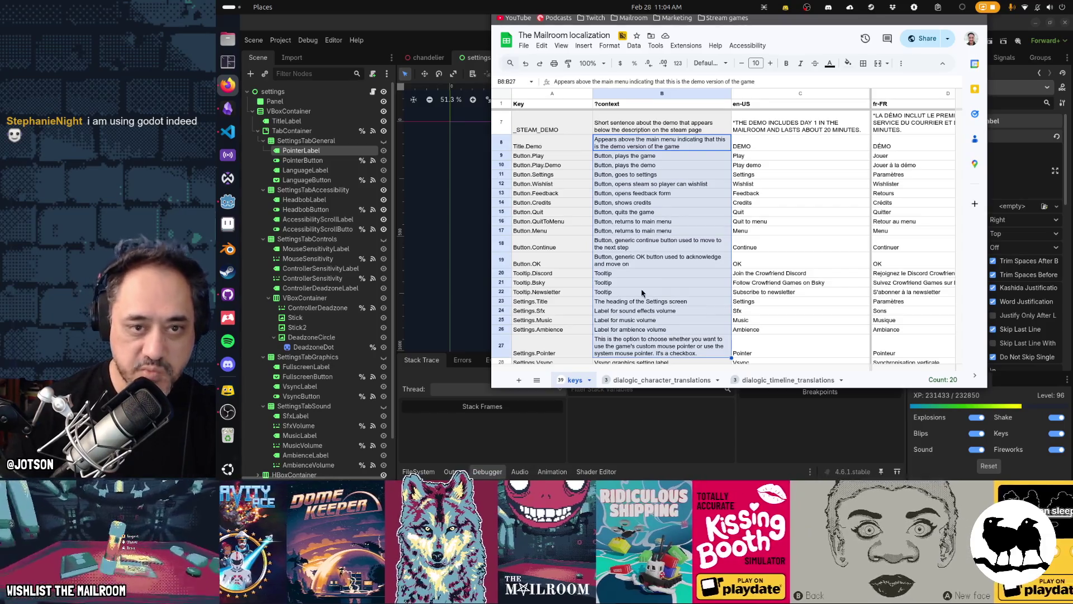
Move from the en-US column to the it-IT column and widen the spreadsheet window to show more languages.
left_click(805, 133)
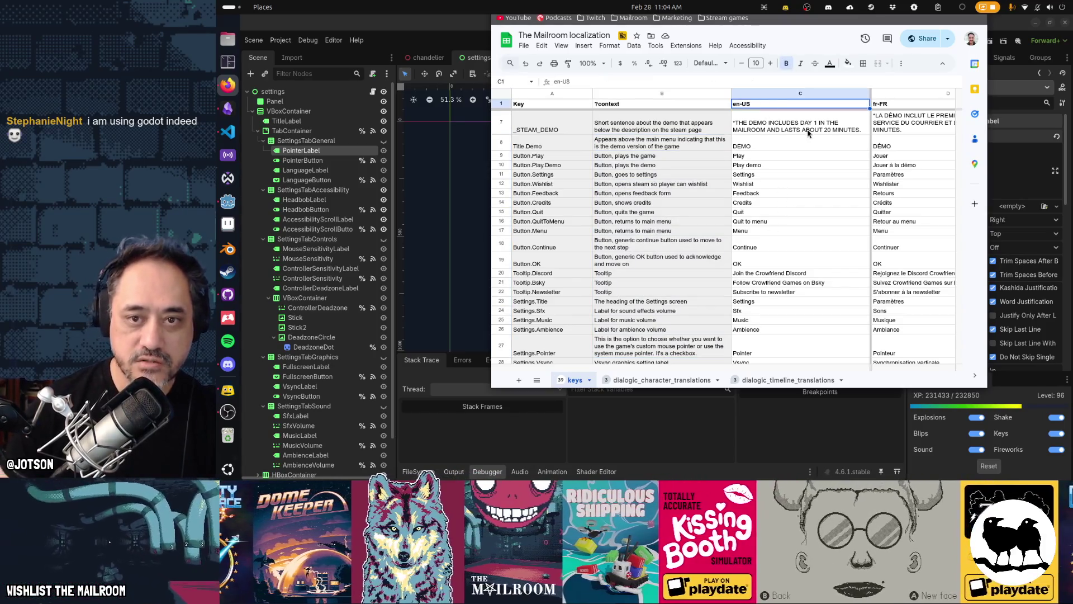
key("ctrl+Up")
key("Right")
key("Right")
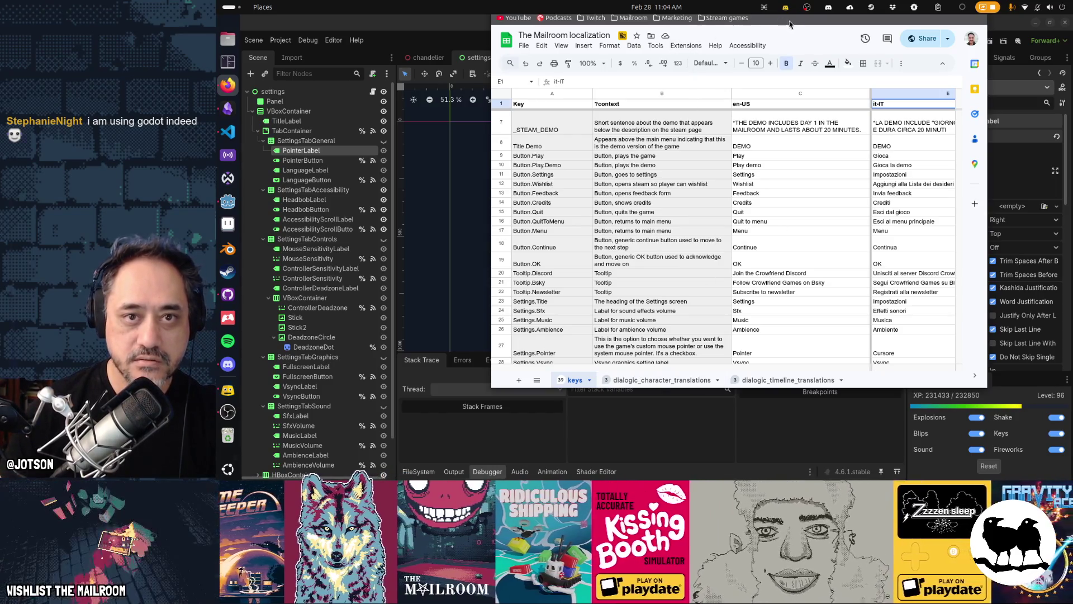
left_click_drag(842, 243, 689, 257)
left_click_drag(849, 298, 1025, 315)
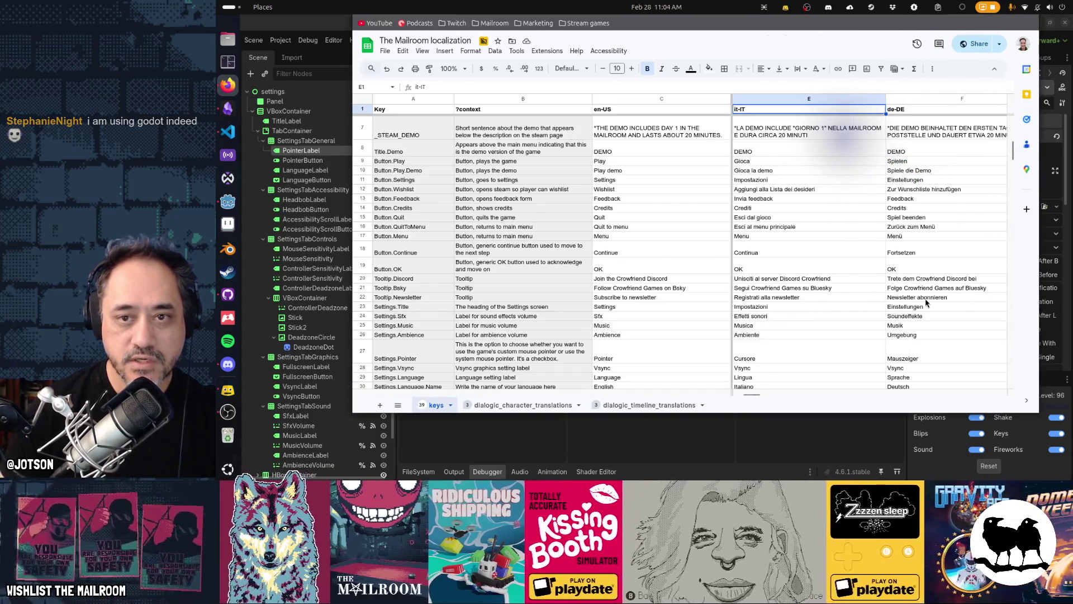
Step down the pt-PT column, then switch back to the Godot editor.
key("Right")
key("Right")
key("Right")
key("Down")
key("Down")
key("Down")
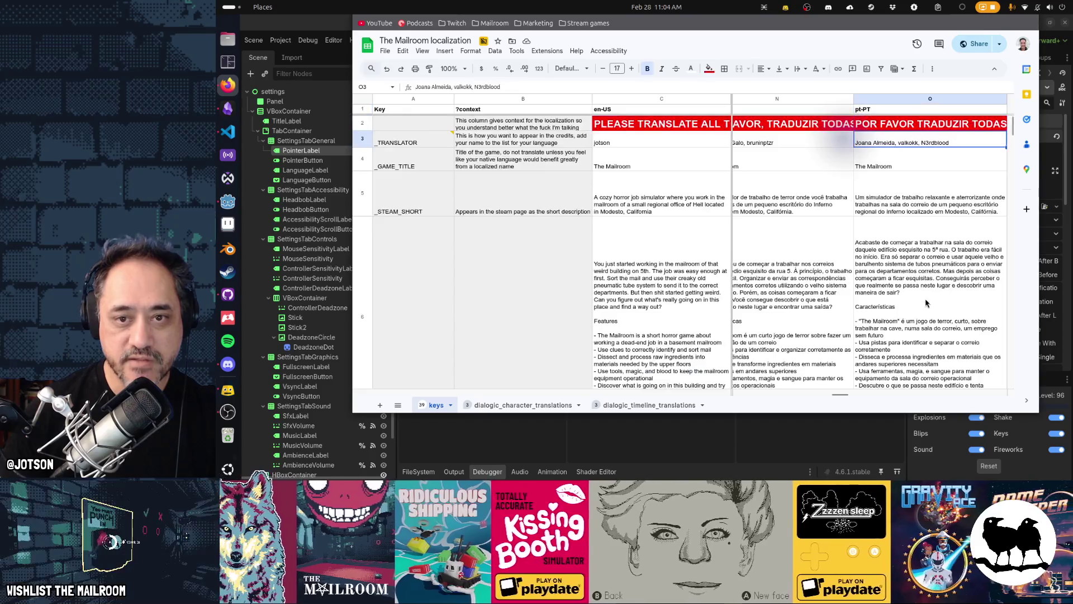
key("Down")
key("Down")
key("Down")
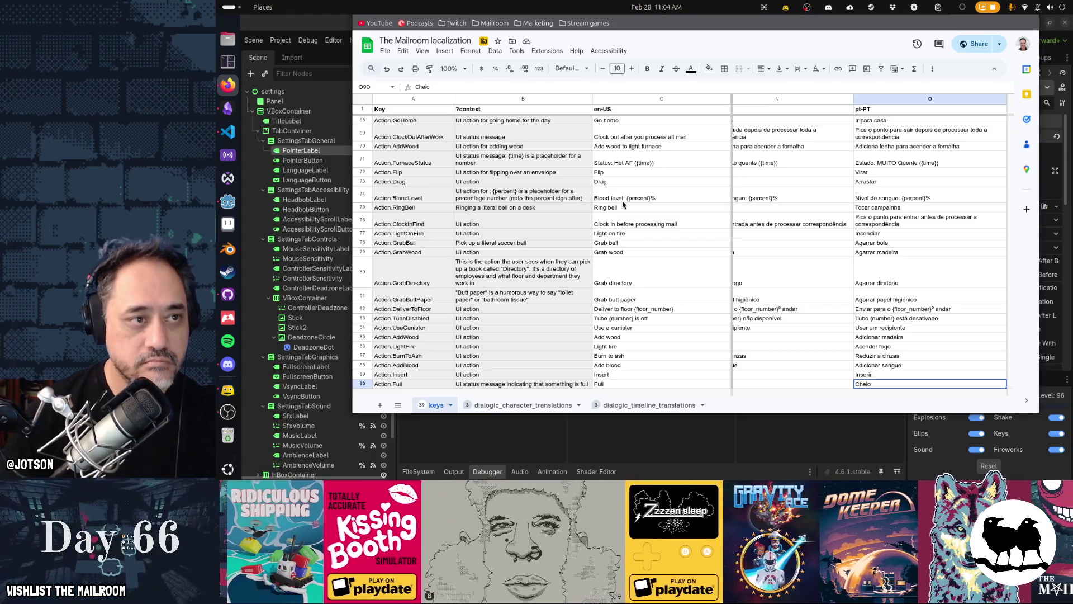
key("alt+Tab")
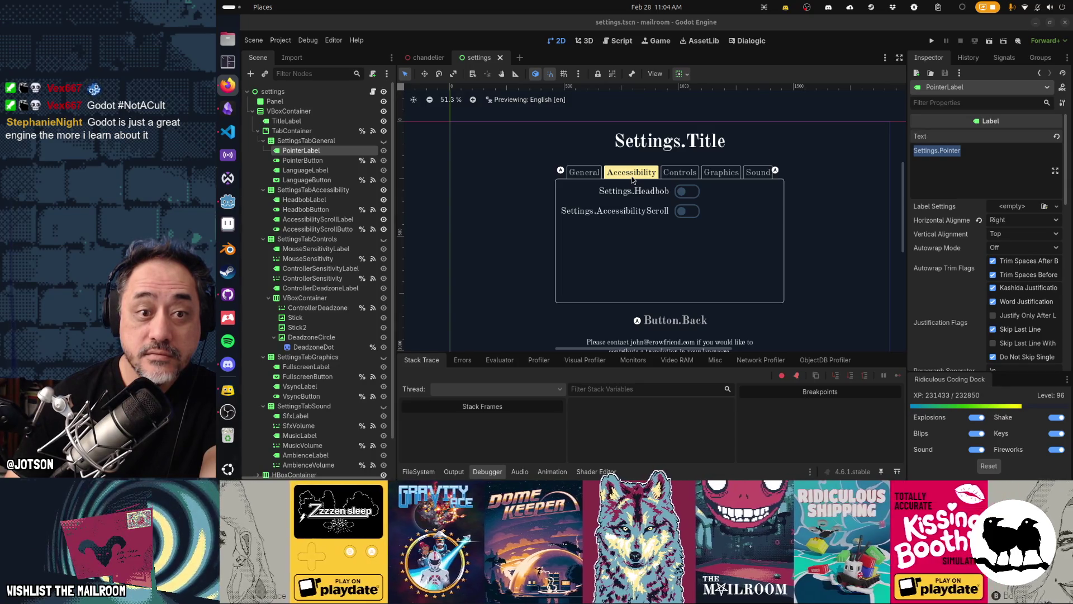
left_click(746, 62)
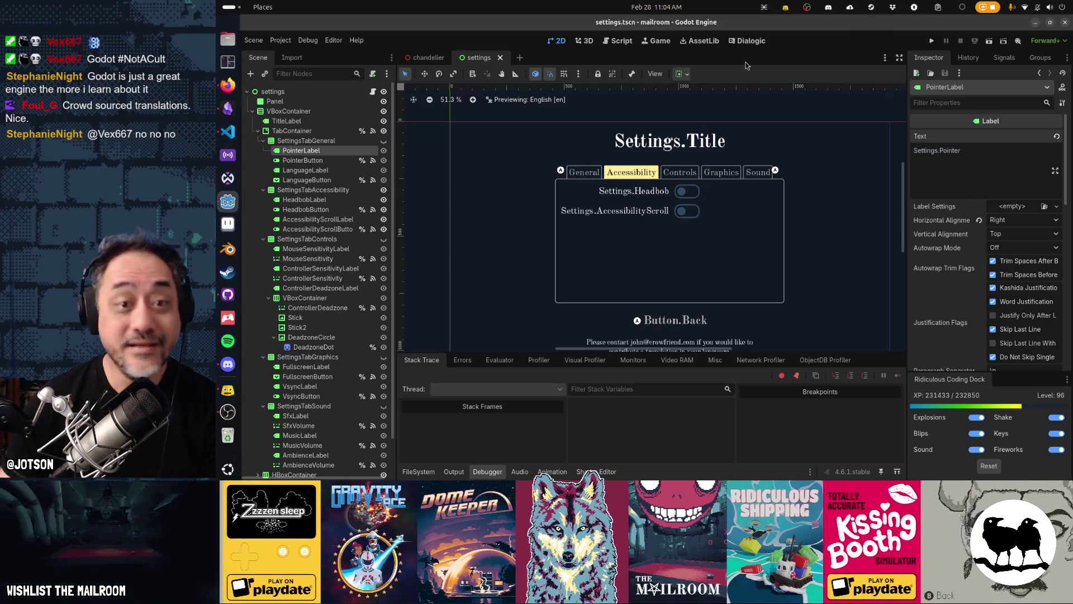
key("F6")
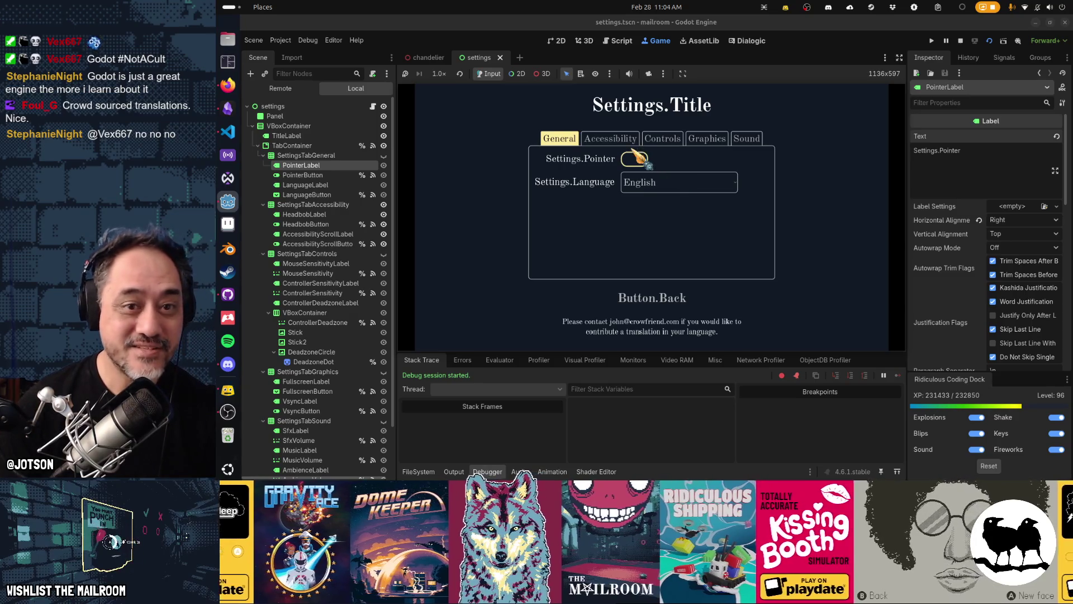
left_click(613, 141)
left_click(663, 138)
left_click(708, 138)
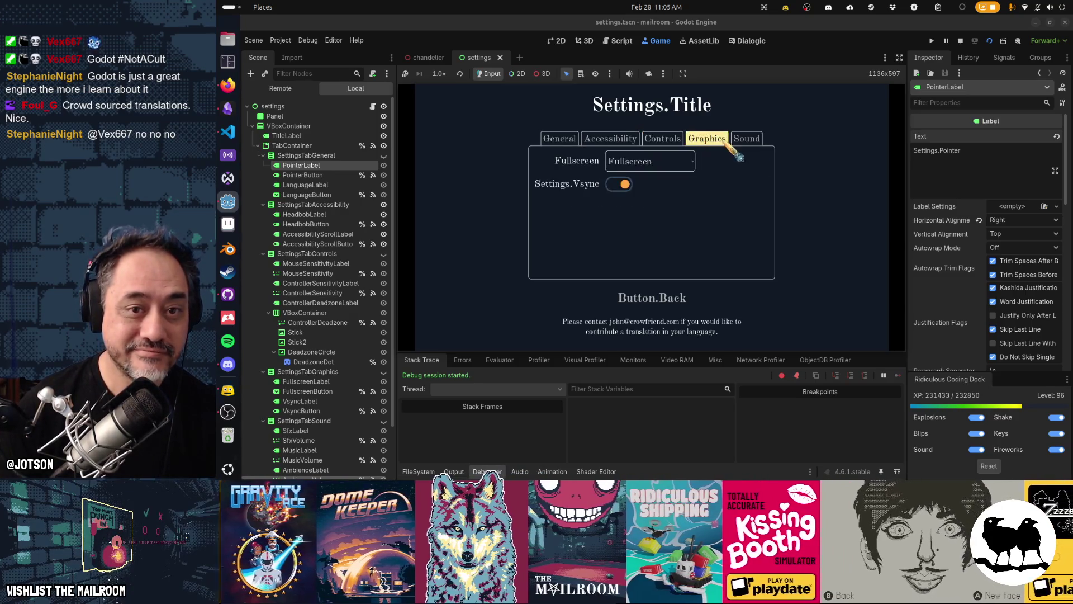
left_click(746, 138)
left_click(636, 142)
left_click(589, 141)
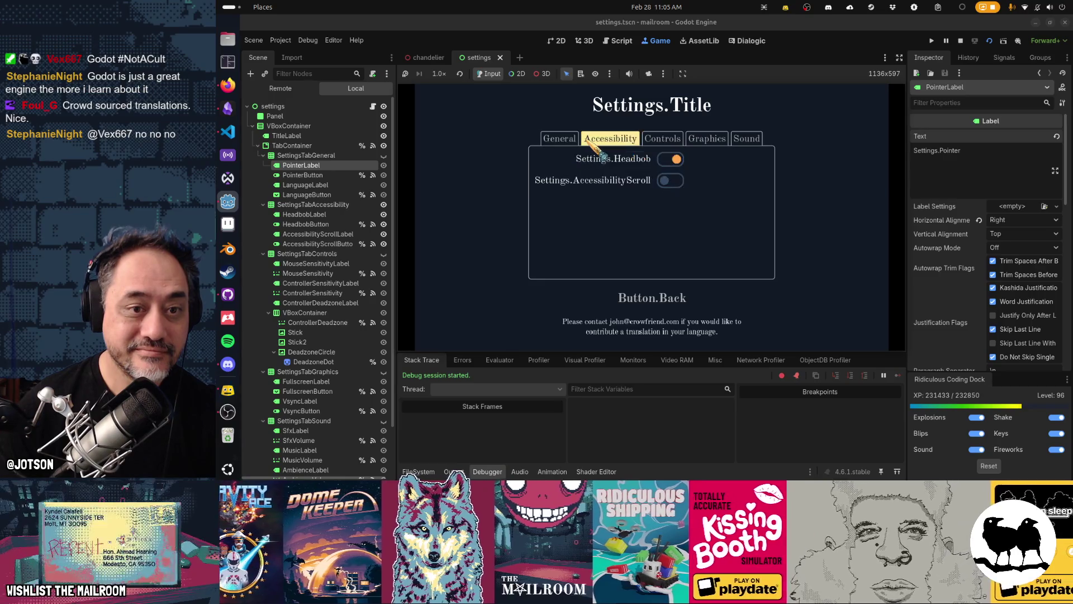
left_click(562, 140)
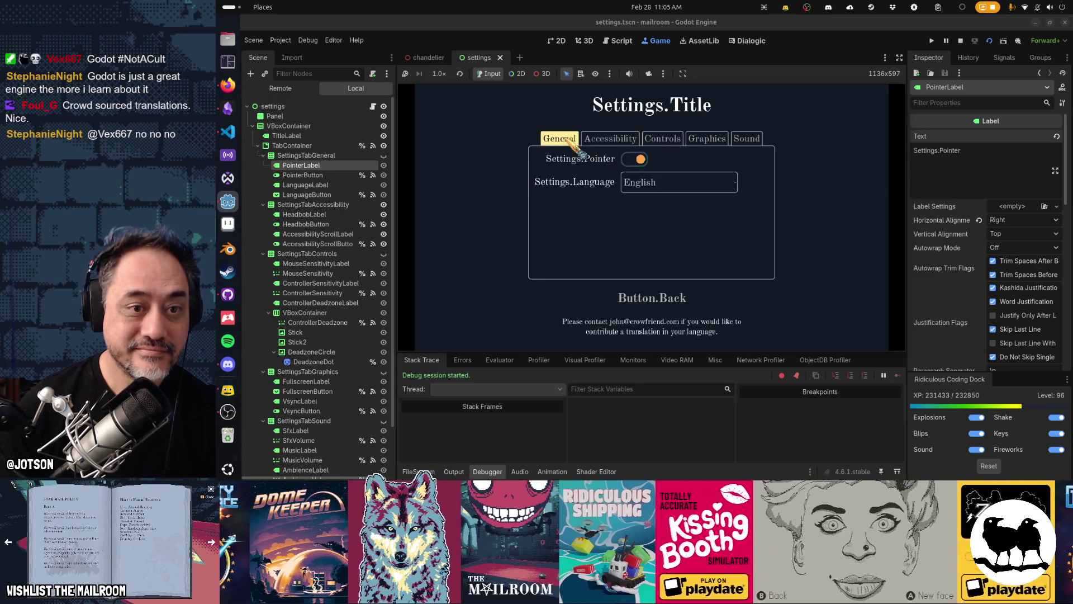
left_click(638, 183)
left_click(643, 238)
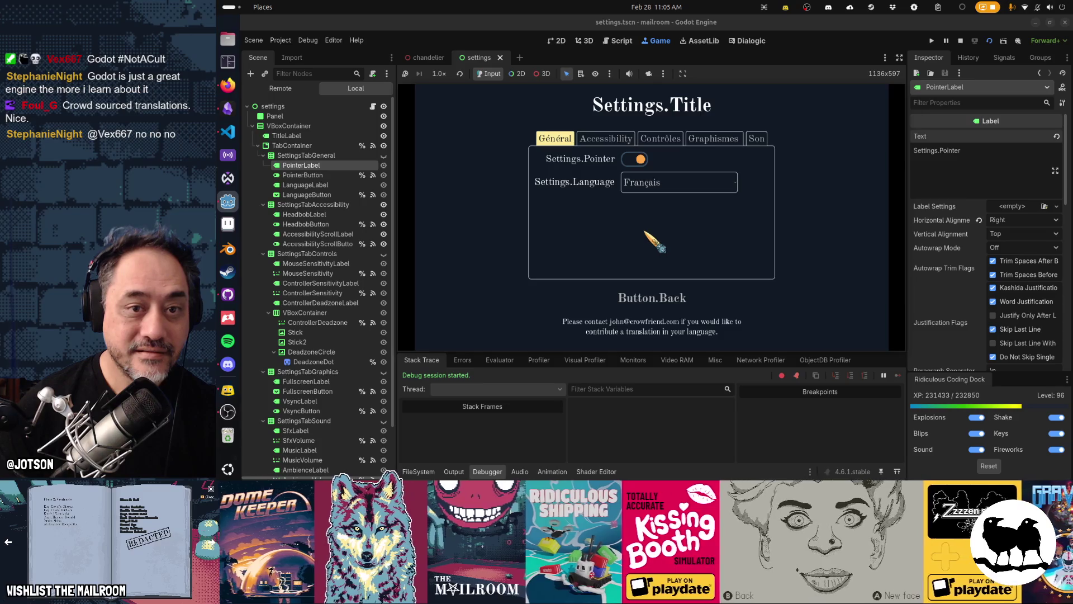
left_click(642, 181)
left_click(640, 291)
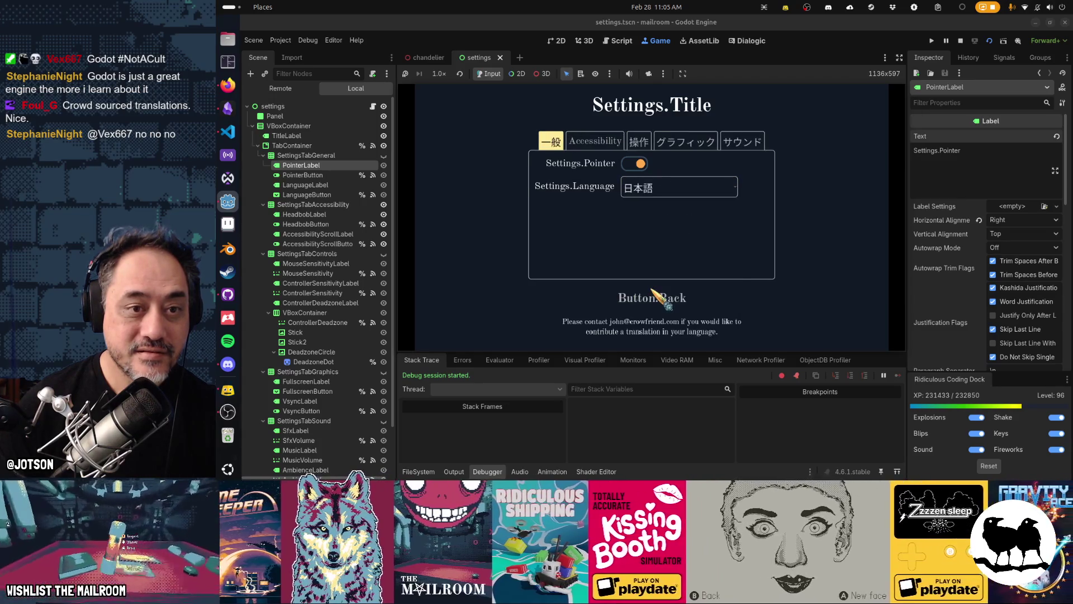
left_click(610, 142)
left_click(685, 142)
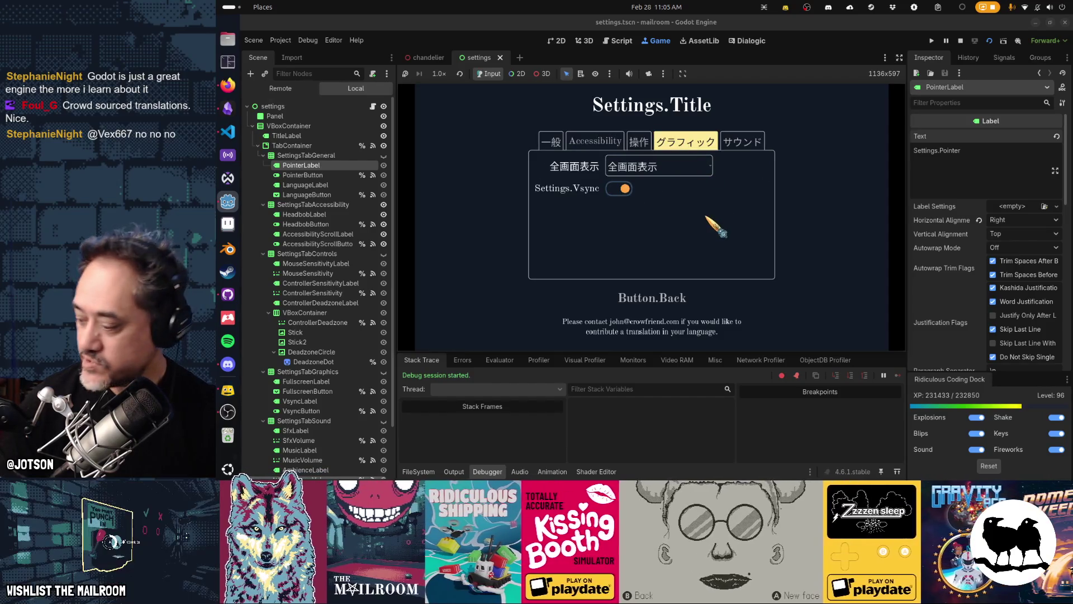
key("e")
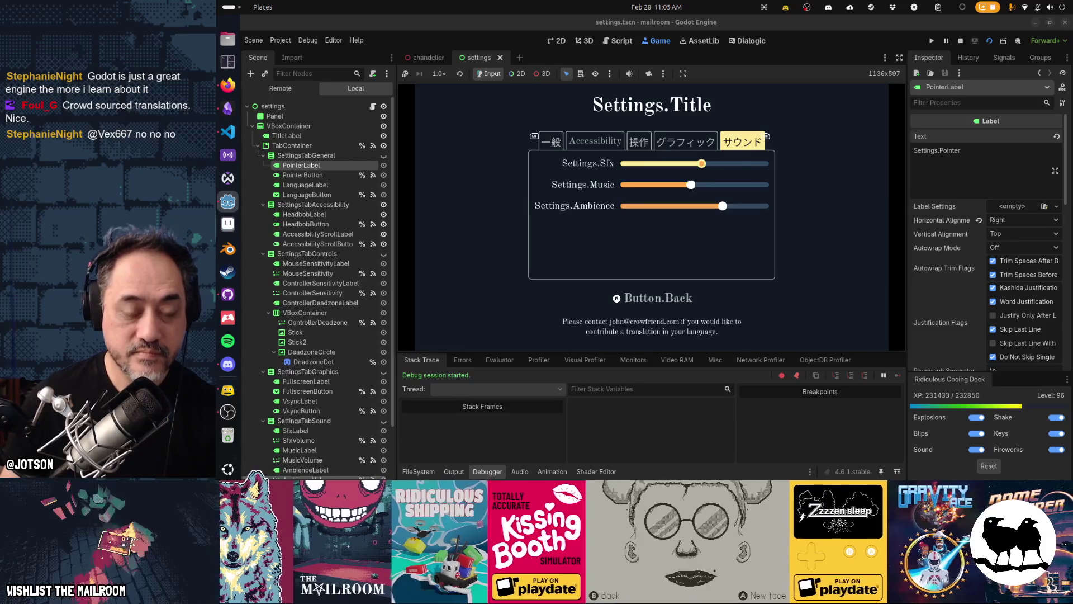
key("q")
key("q")
key("q")
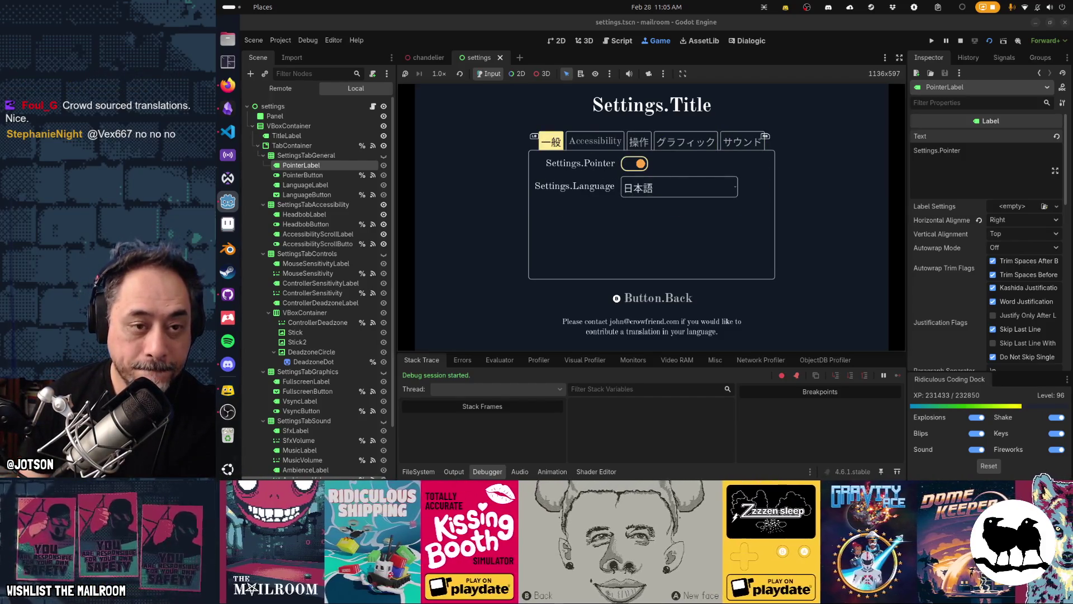
key("e")
key("e")
key("e")
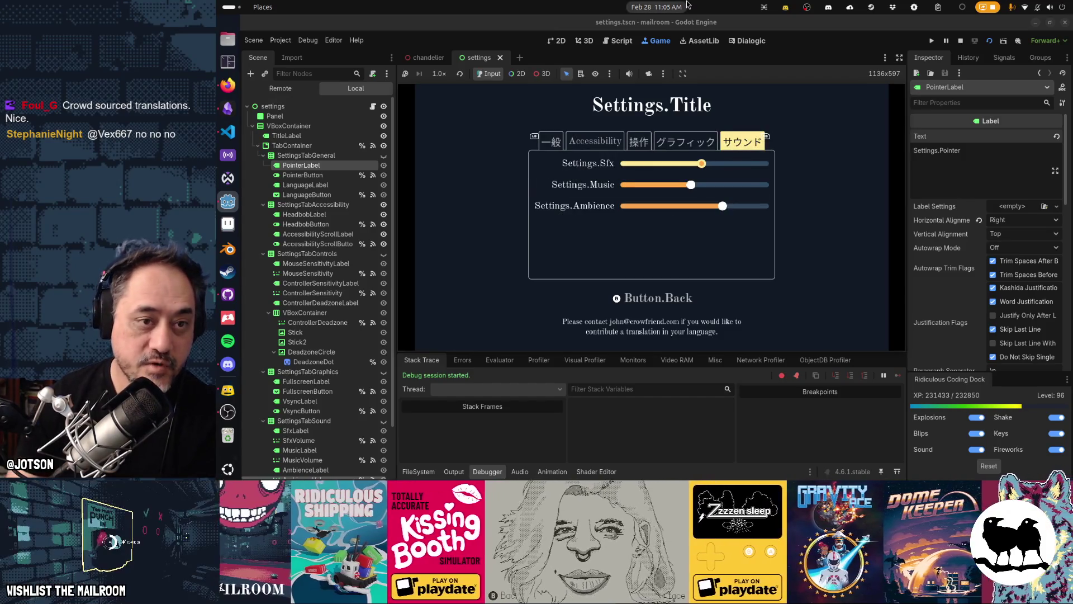
key("q")
key("q")
key("q")
key("Down")
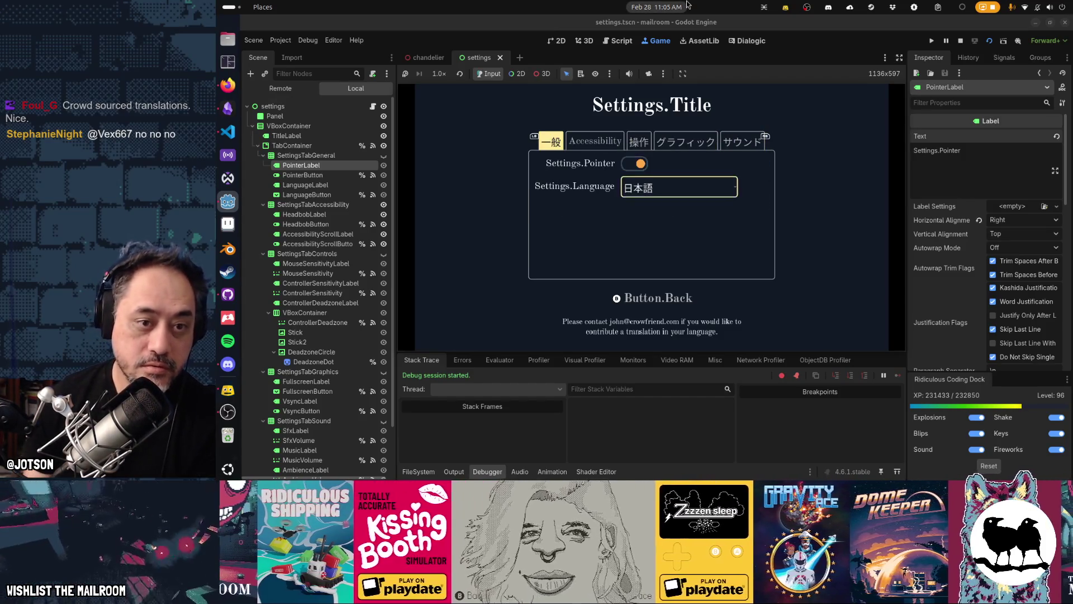
key("Return")
key("Up")
key("Up")
key("Up")
key("Up")
key("Up")
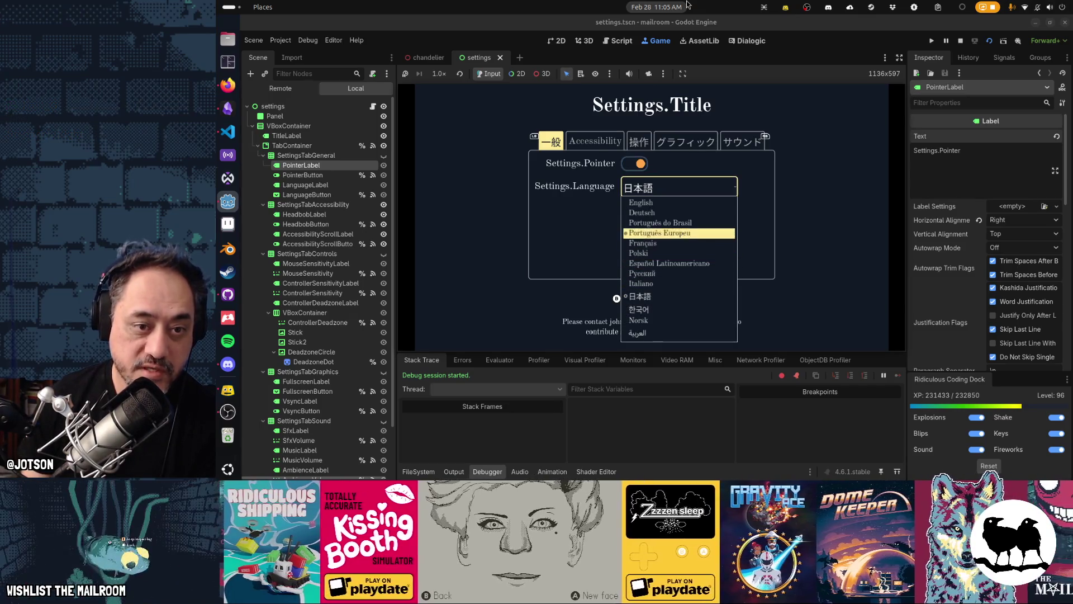
key("Return")
key("e")
key("e")
key("e")
key("e")
key("q")
key("q")
key("q")
key("q")
key("e")
key("e")
key("e")
key("e")
key("q")
key("q")
key("q")
key("q")
key("q")
key("q")
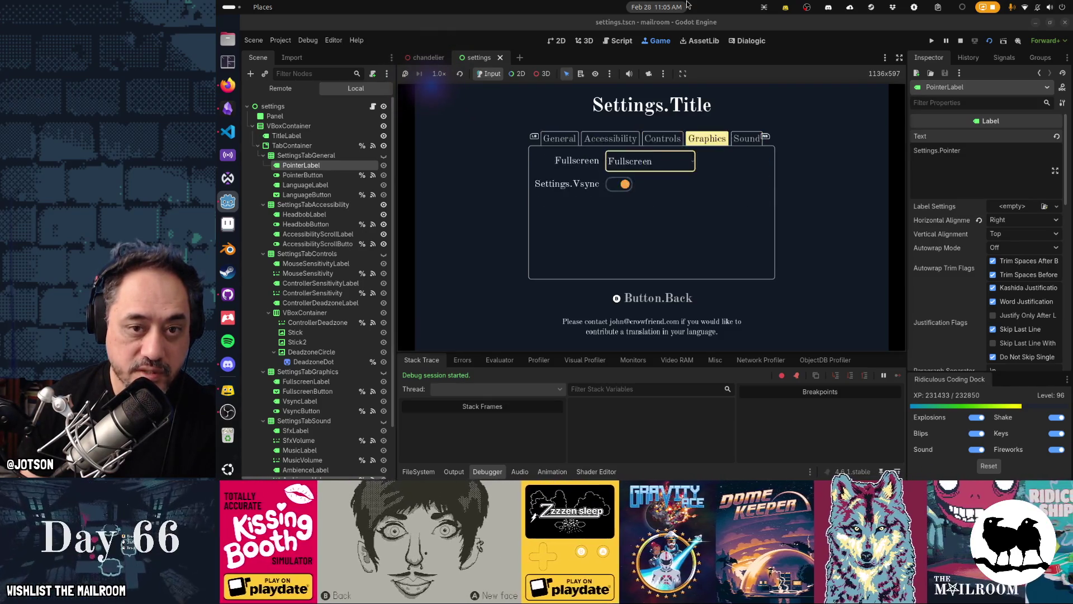
key("e")
key("q")
key("q")
key("q")
key("q")
key("q")
key("q")
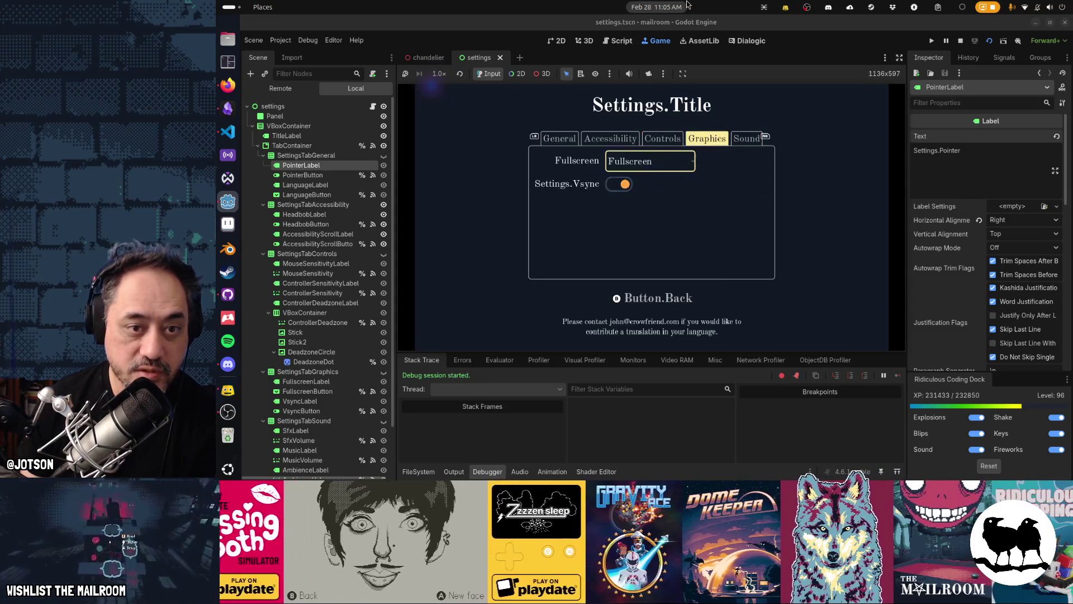
key("e")
key("F8")
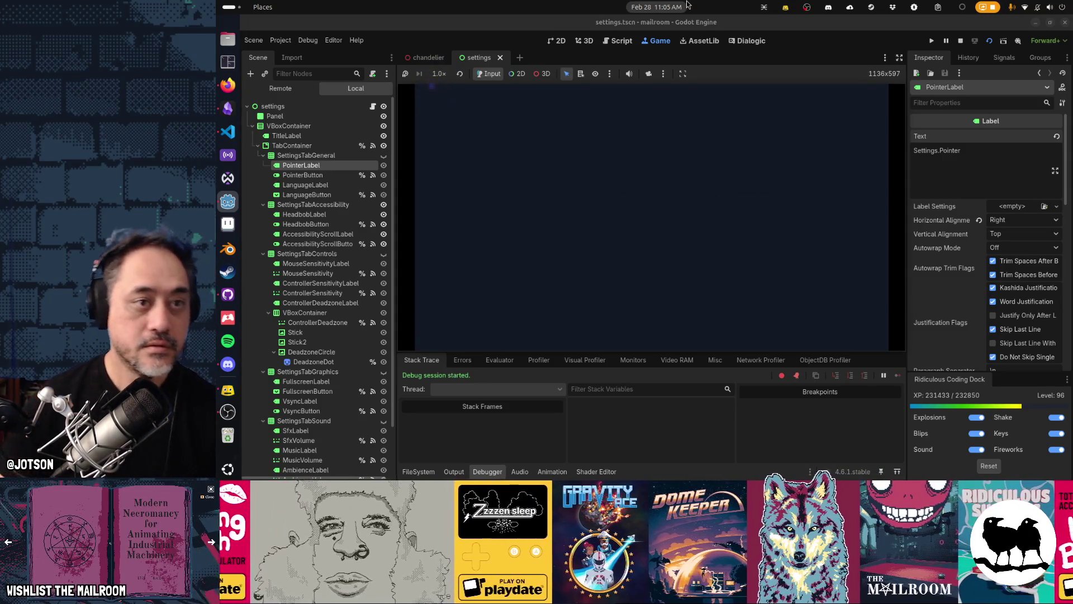
left_click(561, 170)
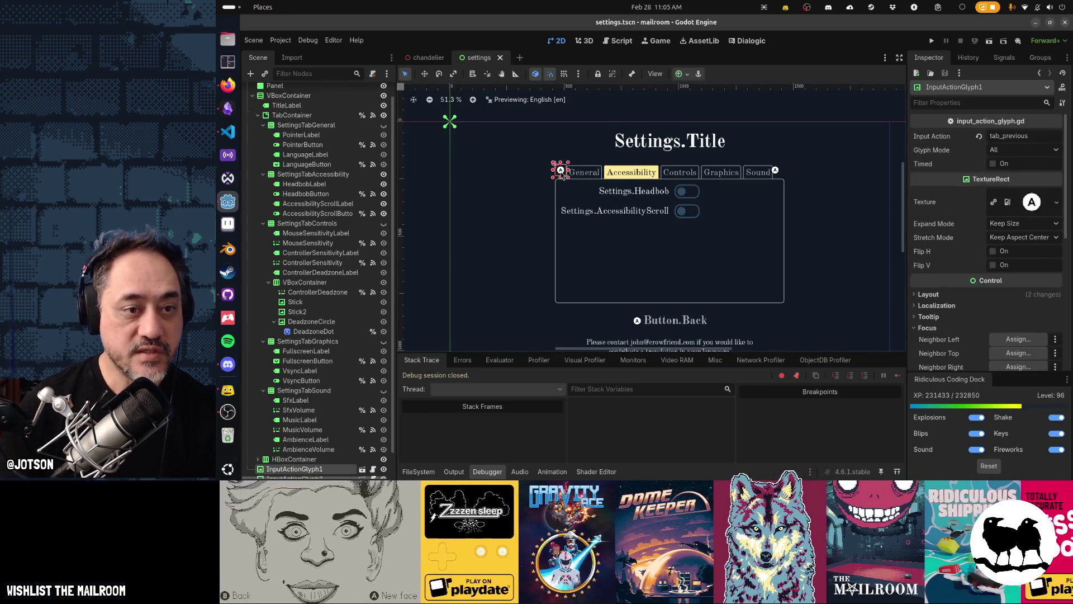
Nudge both tab-switch glyphs down one step and save the settings scene.
left_click(776, 174, "shift")
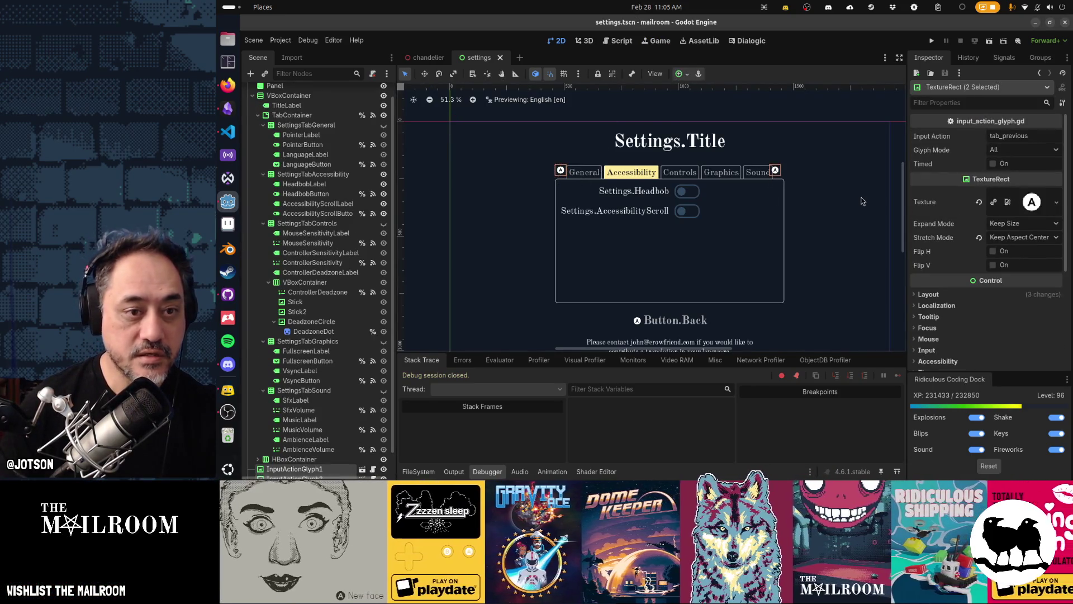
key("Down")
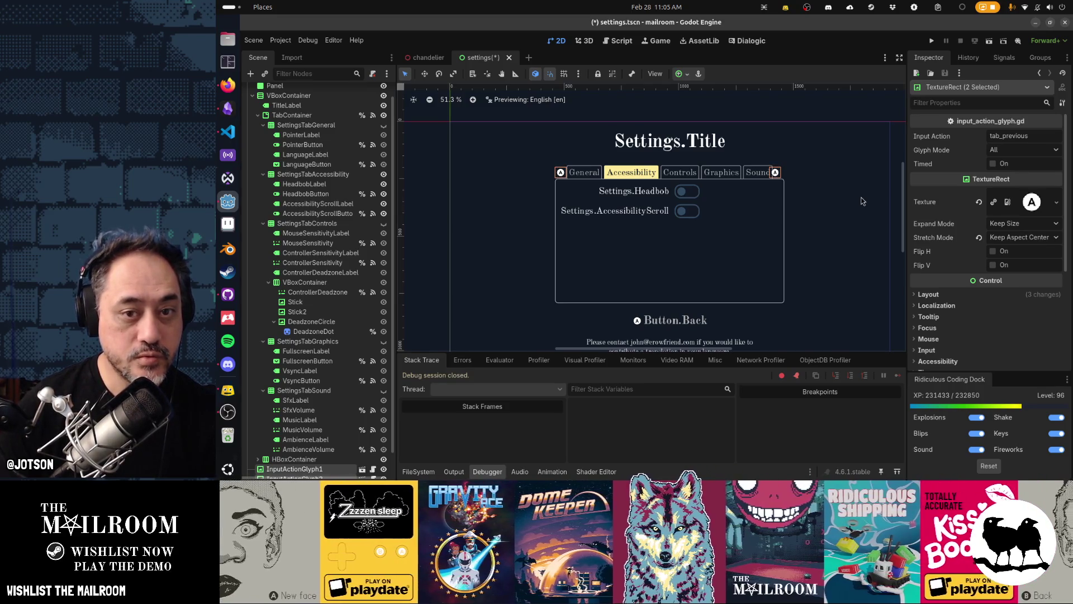
key("ctrl+s")
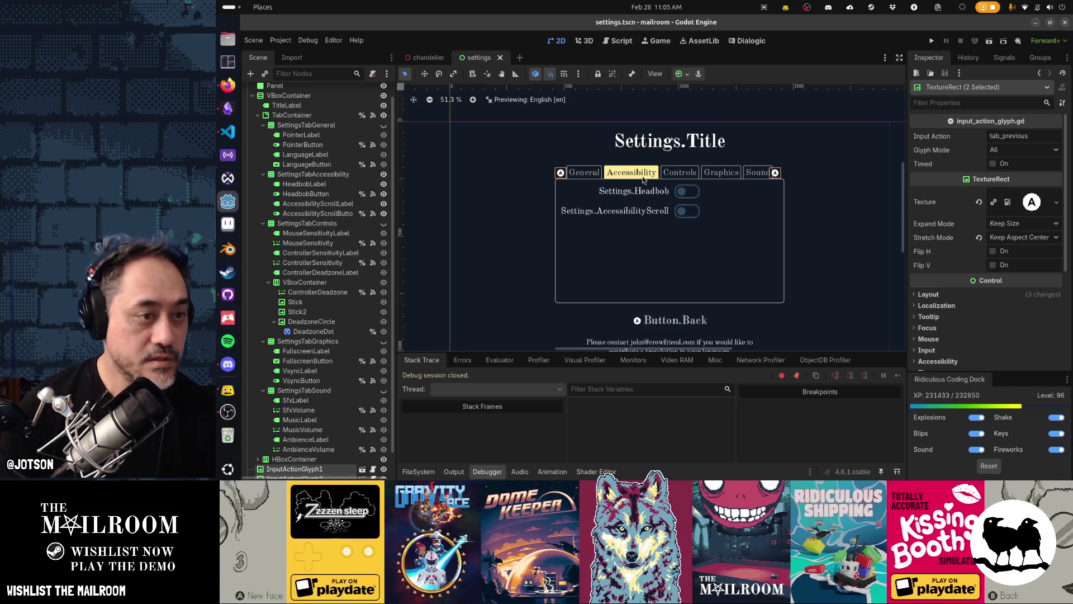
Drag the VBoxContainer's right edge about 100 px wider so the title and tabs recentre.
scroll(290, 327, "up", 2)
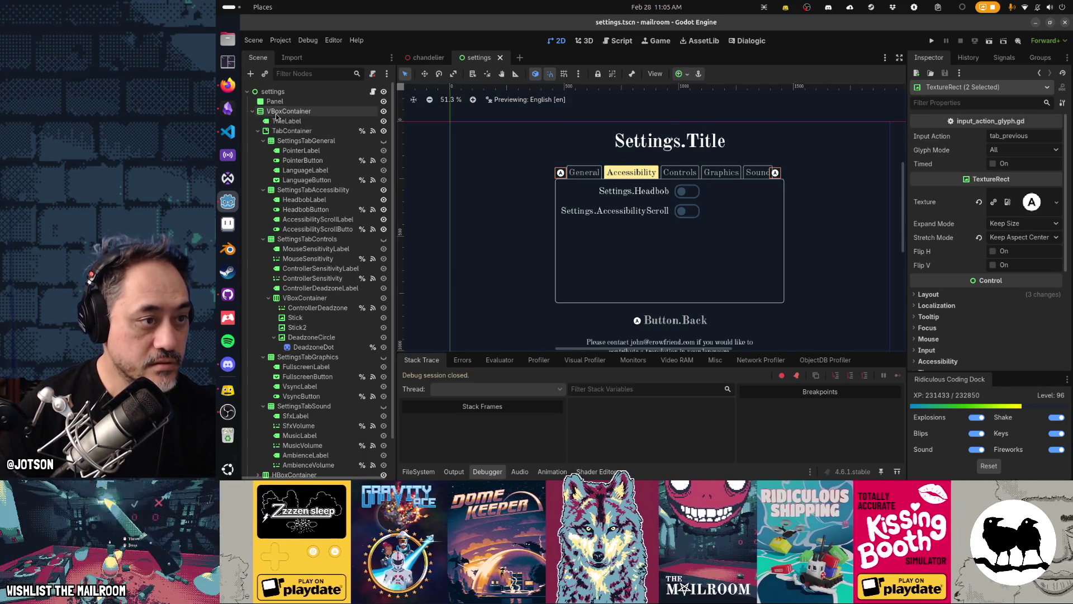
left_click(276, 112)
left_click(286, 132)
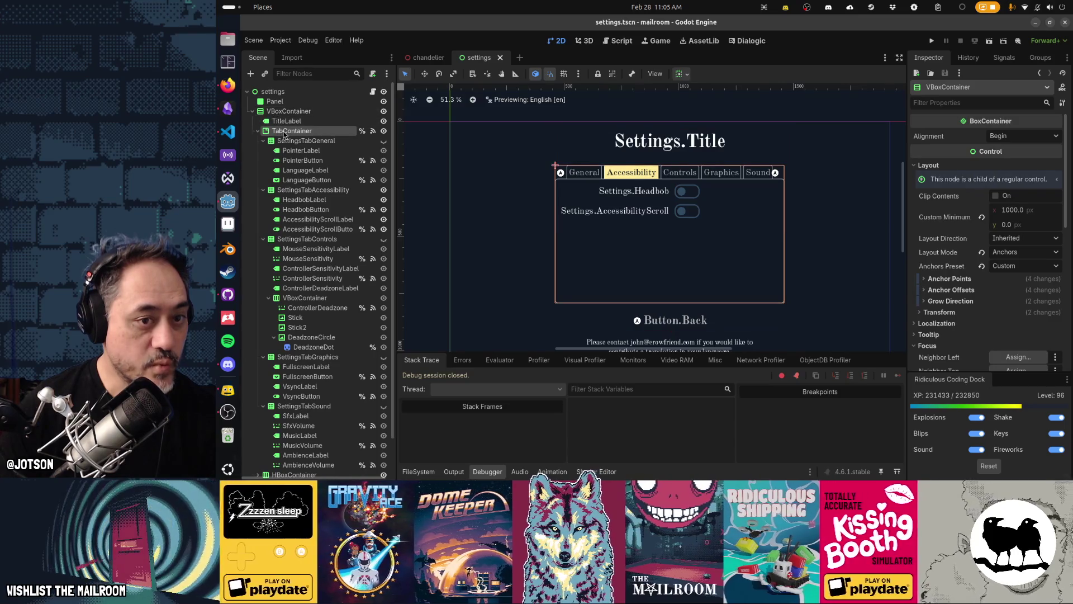
left_click(288, 112)
mouse_move(786, 232)
left_mouse_down()
mouse_move(846, 236)
mouse_move(787, 235)
left_mouse_up()
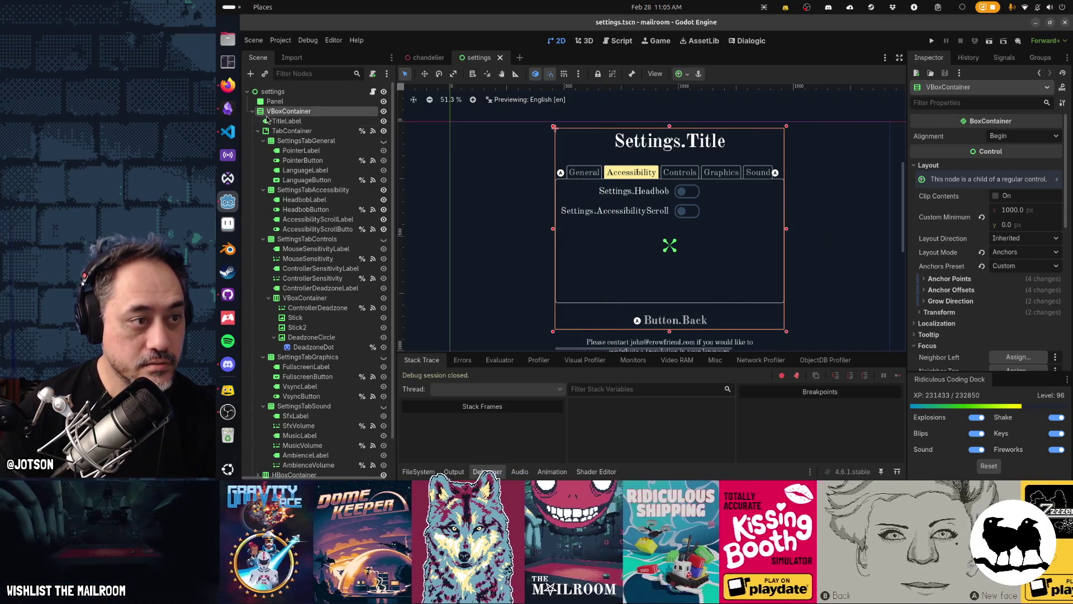
left_click(254, 111)
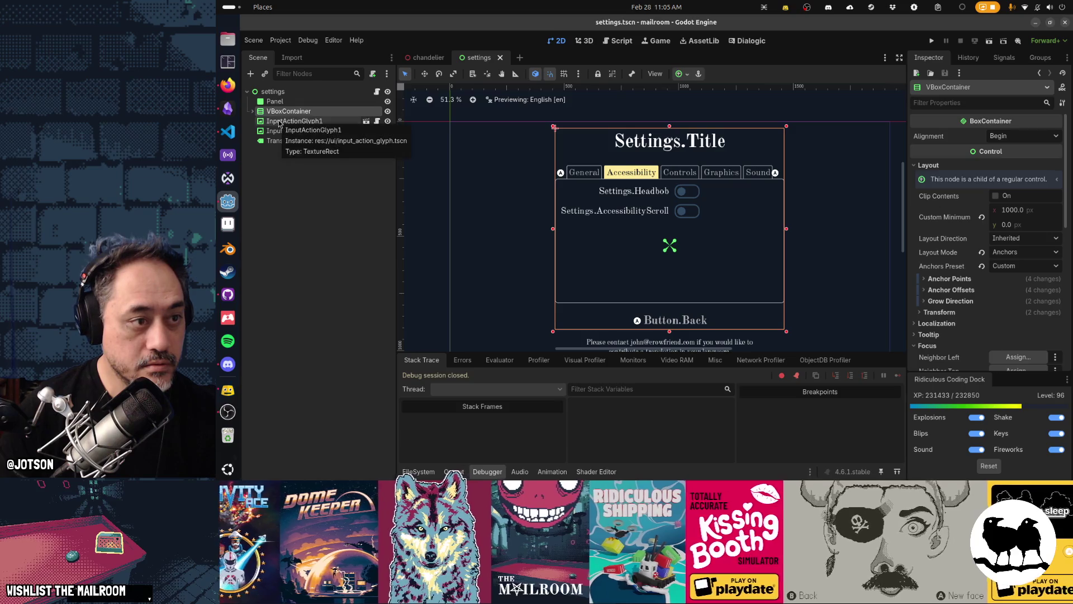
left_click(279, 122)
left_click(282, 111)
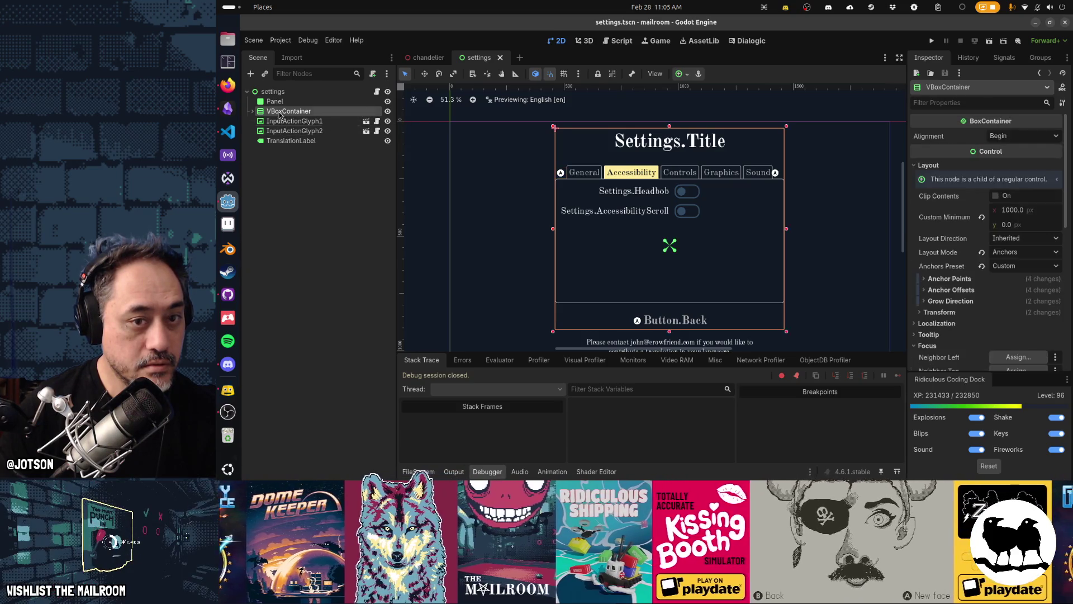
left_click_drag(787, 234, 843, 240)
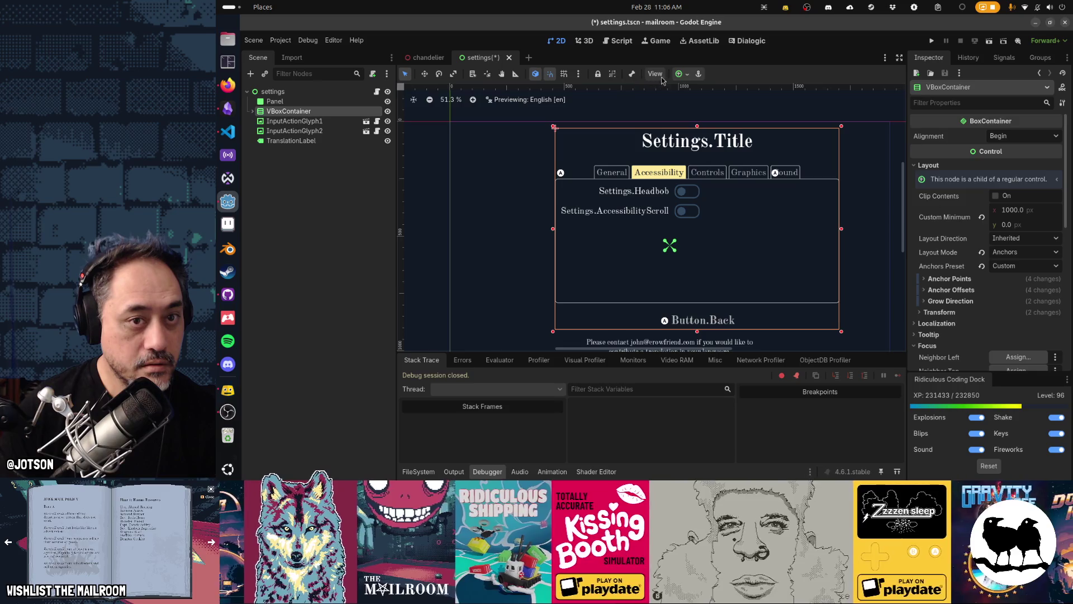
Anchor the menu VBoxContainer to the centre preset.
left_click(681, 73)
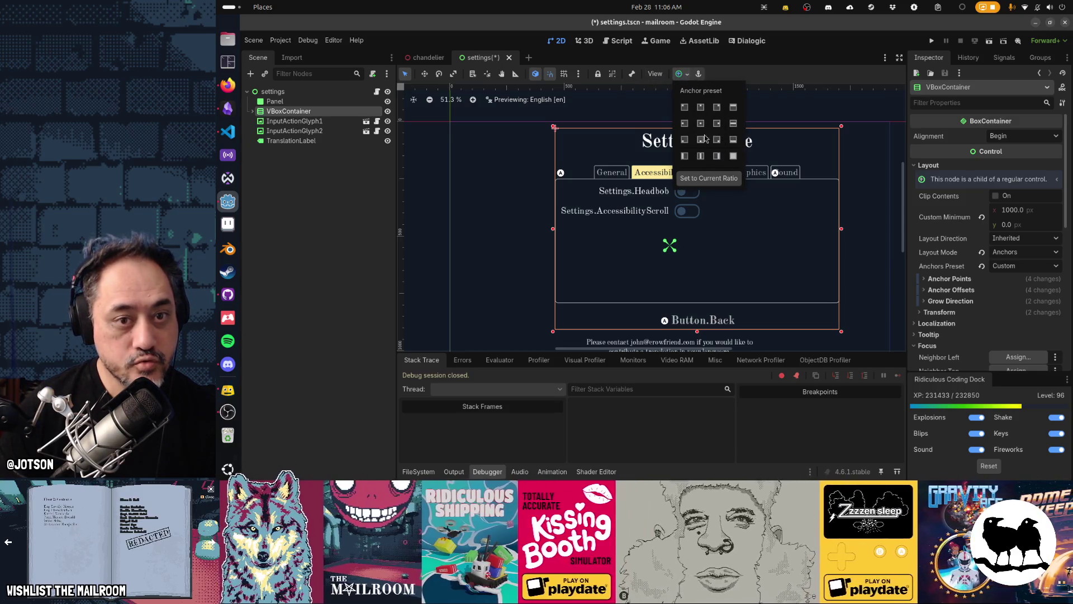
left_click(701, 128)
left_click(811, 231)
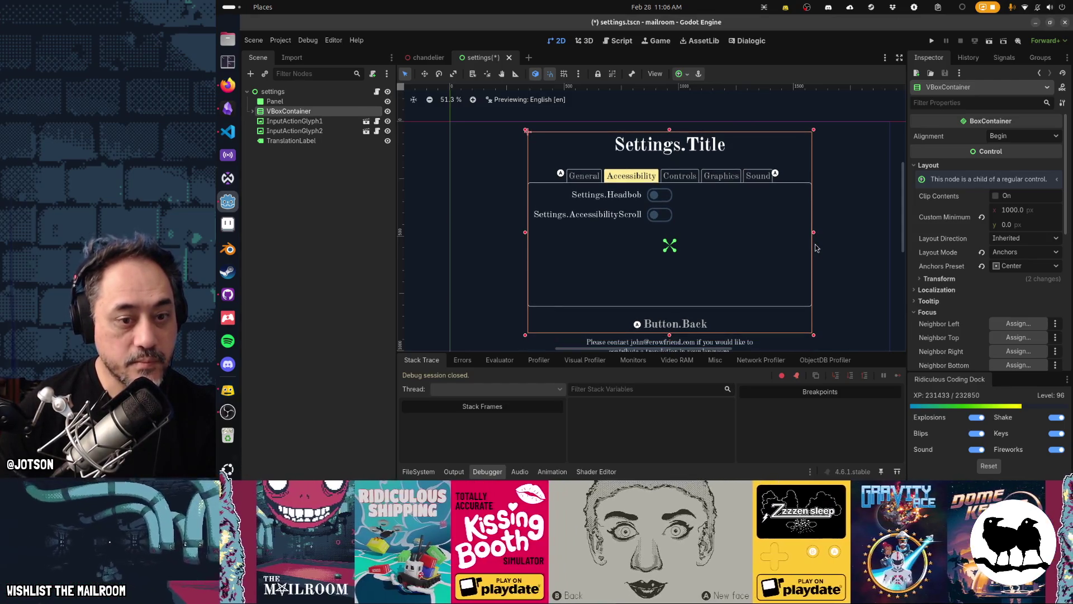
Select InputActionGlyph2, save and run the scene with F6, then view the running game.
left_click(295, 121)
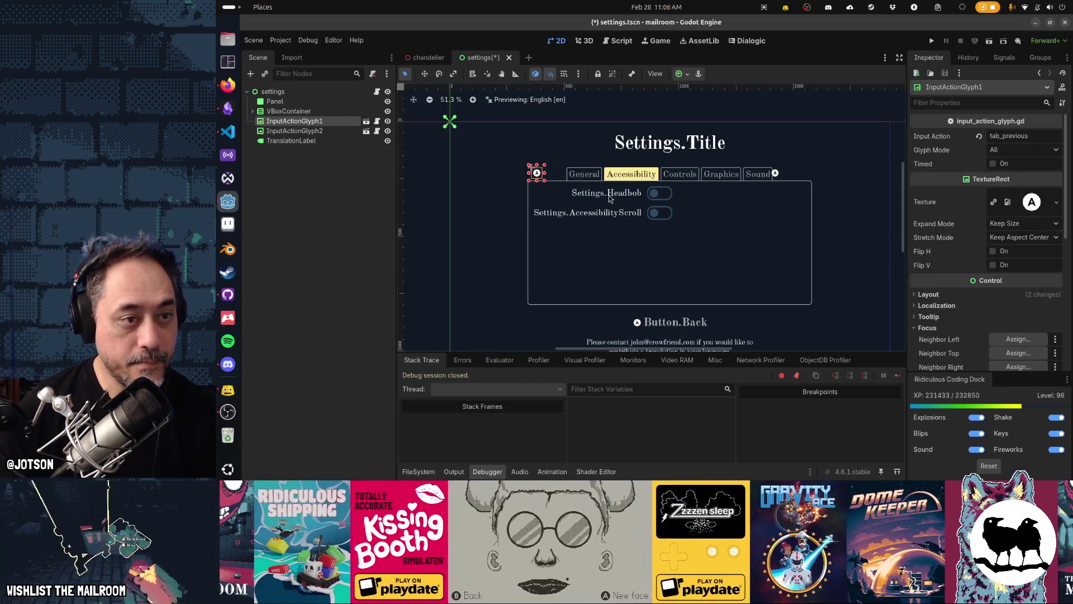
key("Down")
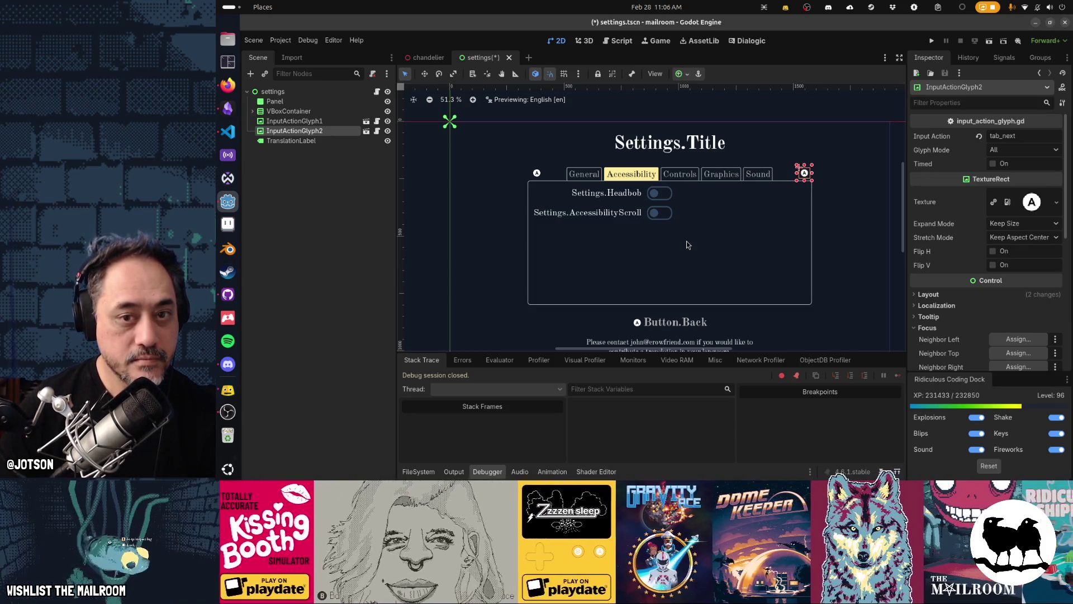
key("F6")
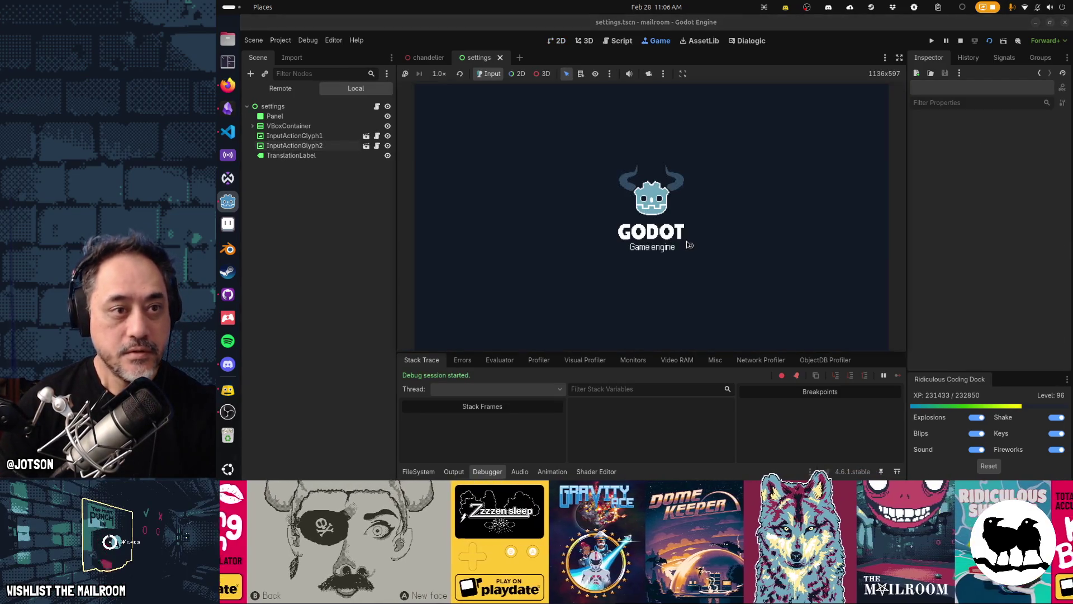
left_click(558, 41)
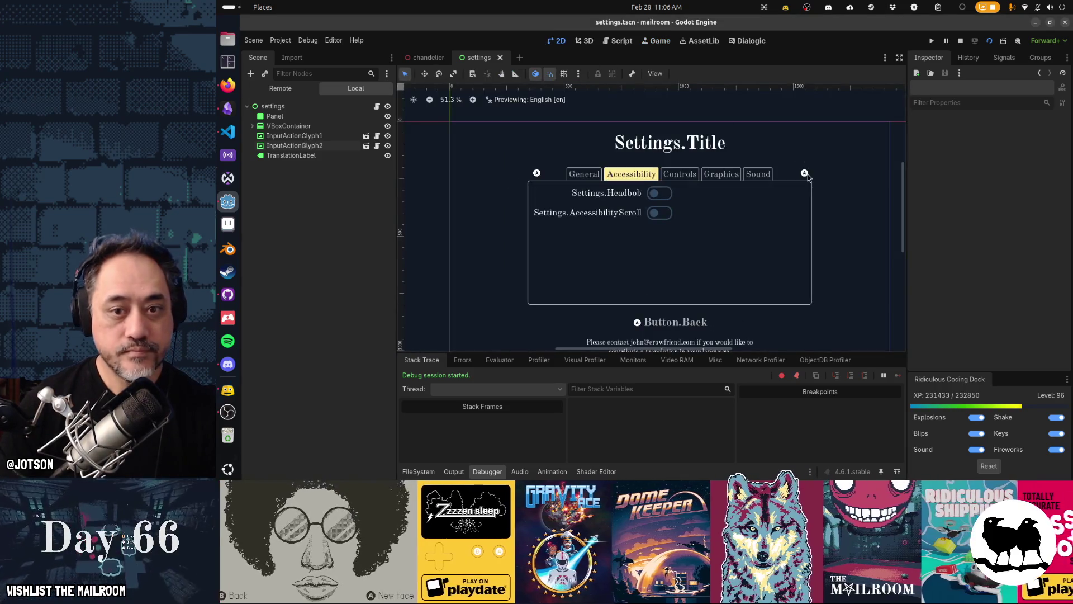
left_click(803, 172)
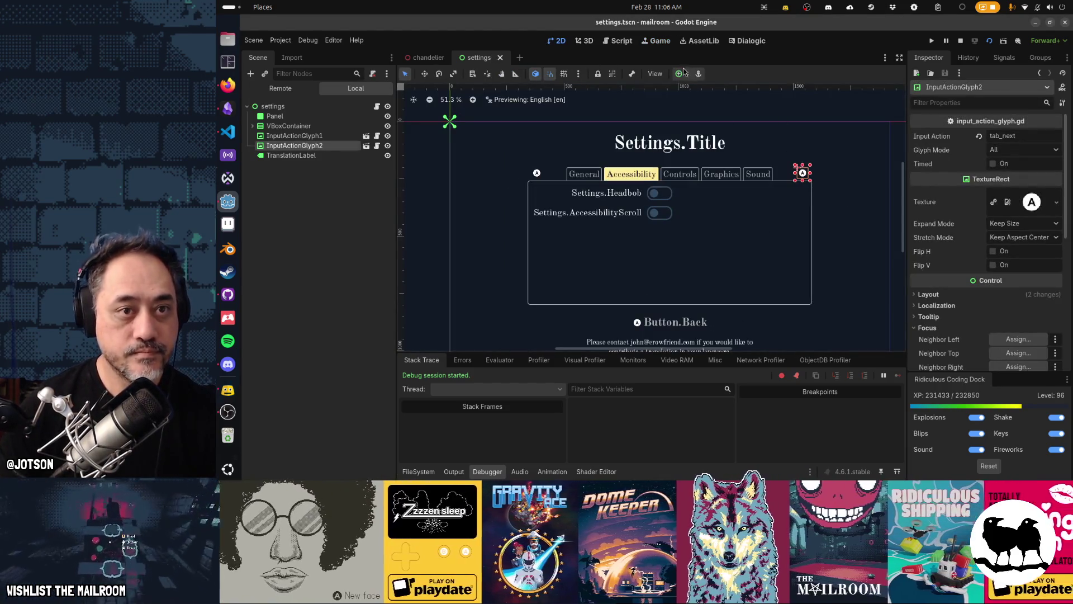
left_click(661, 41)
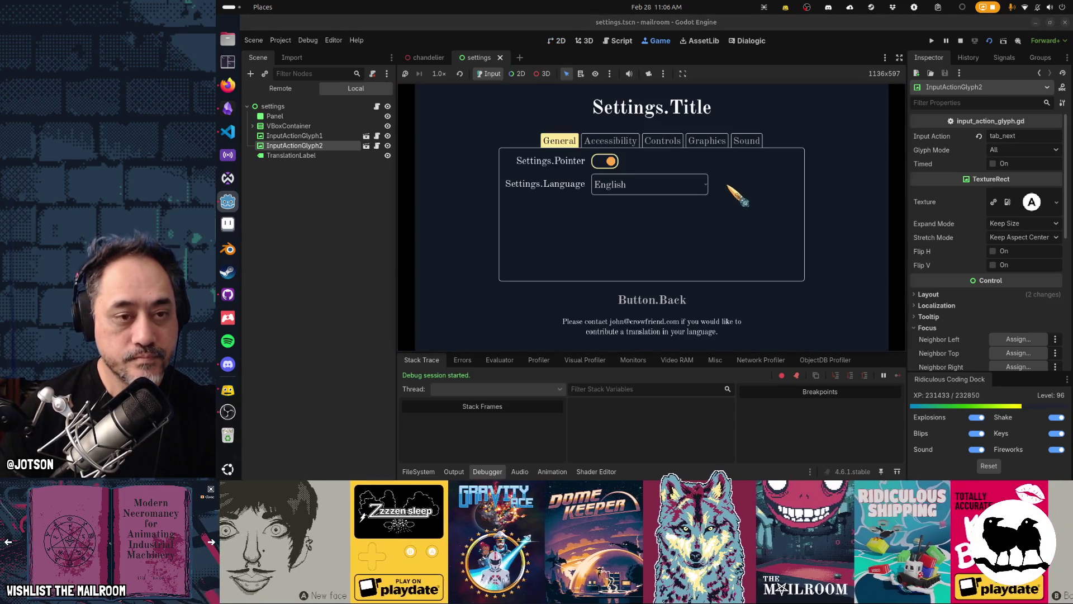
Cycle the game's settings tabs with Tab and Shift+Tab, then return to the 2D settings scene.
key("Tab")
key("Tab")
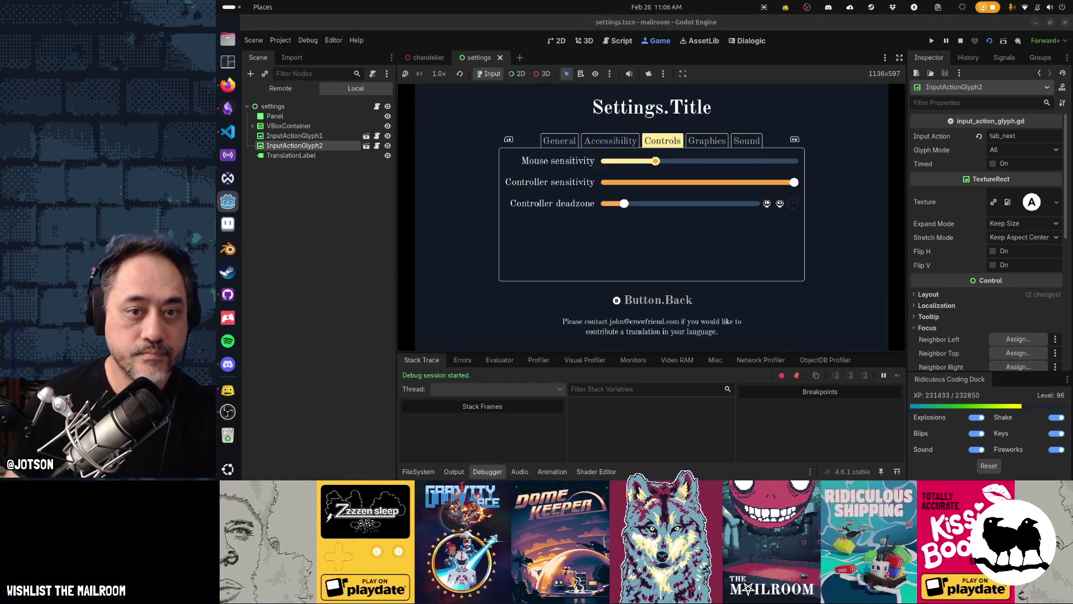
key("Tab")
key("Tab")
key("shift+Tab")
key("shift+Tab")
key("shift+Tab")
key("shift+Tab")
key("shift+Tab")
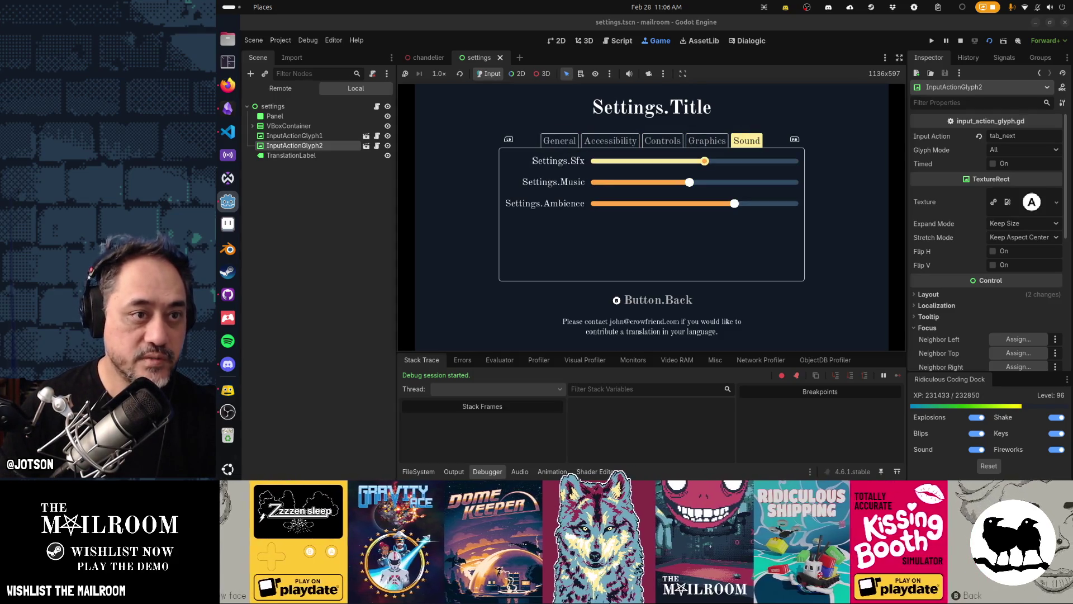
left_click(551, 40)
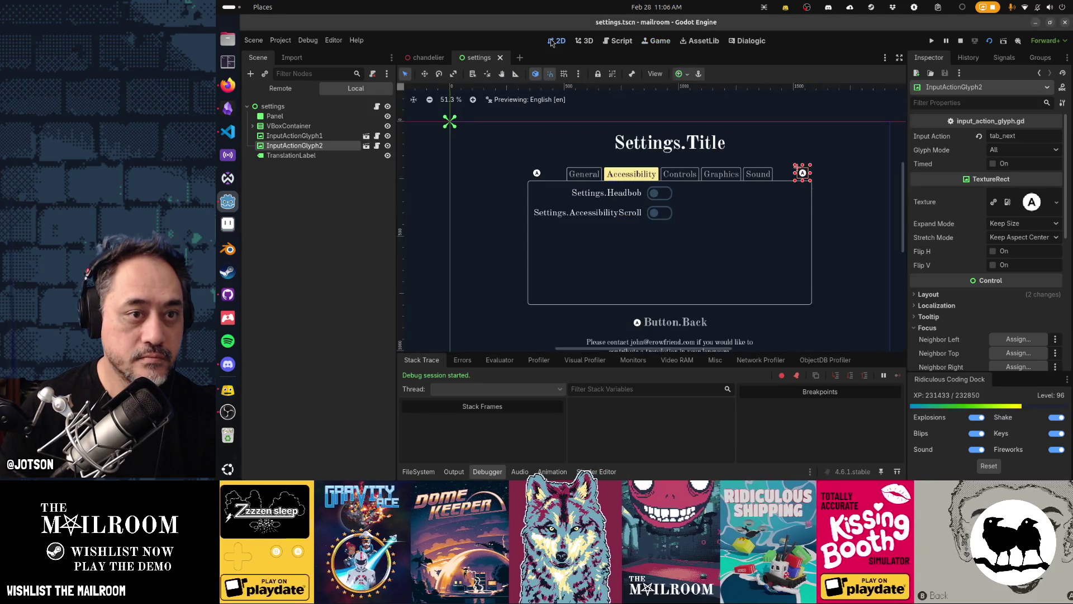
Select InputActionGlyph1 and InputActionGlyph2 together and nudge them down.
left_click(330, 136, "ctrl")
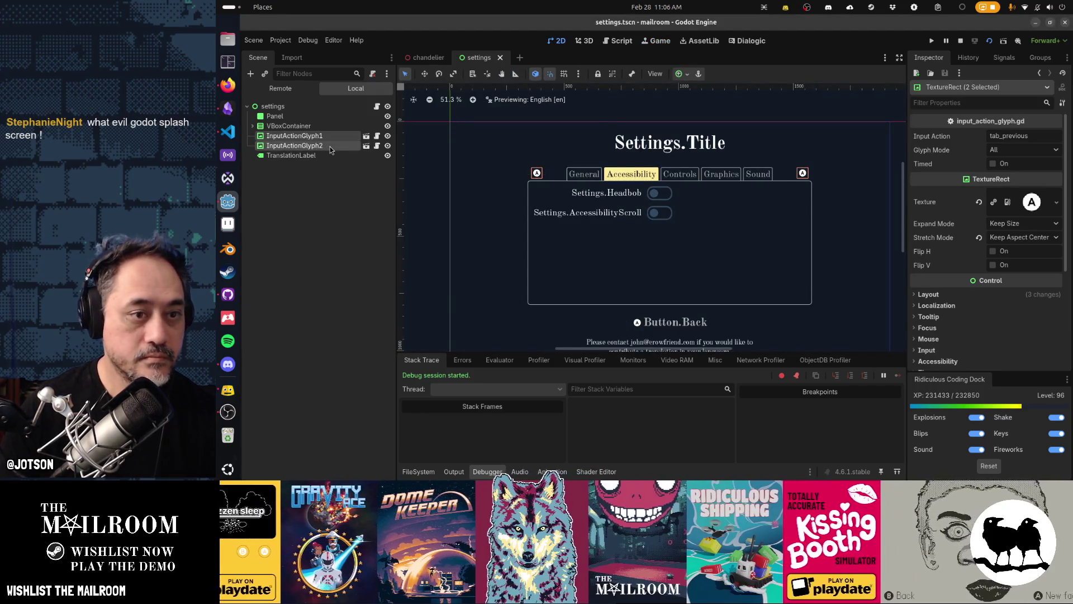
left_click(330, 145, "shift")
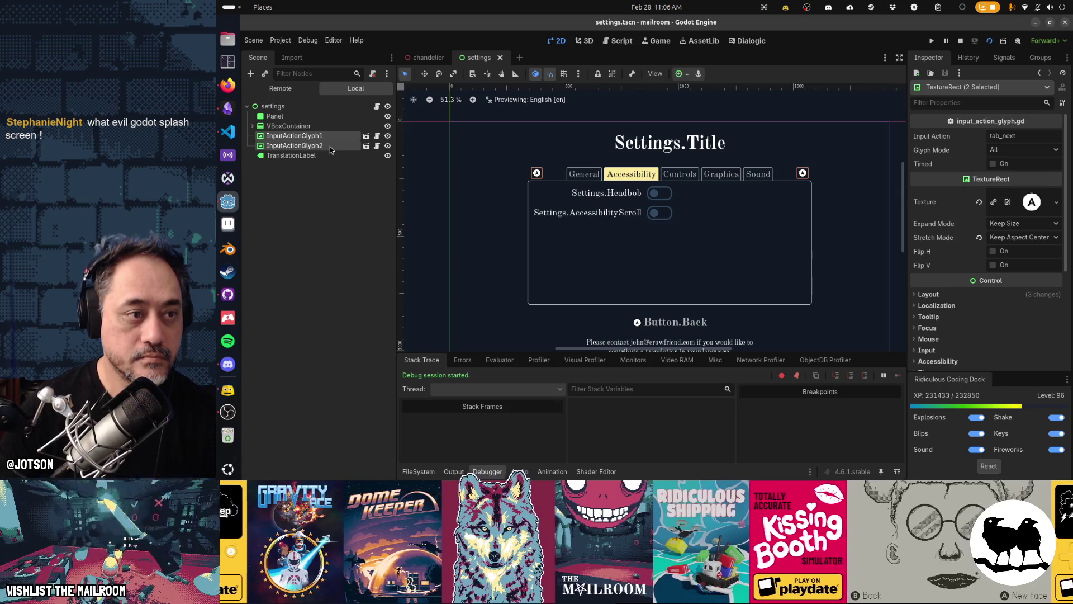
key("Down")
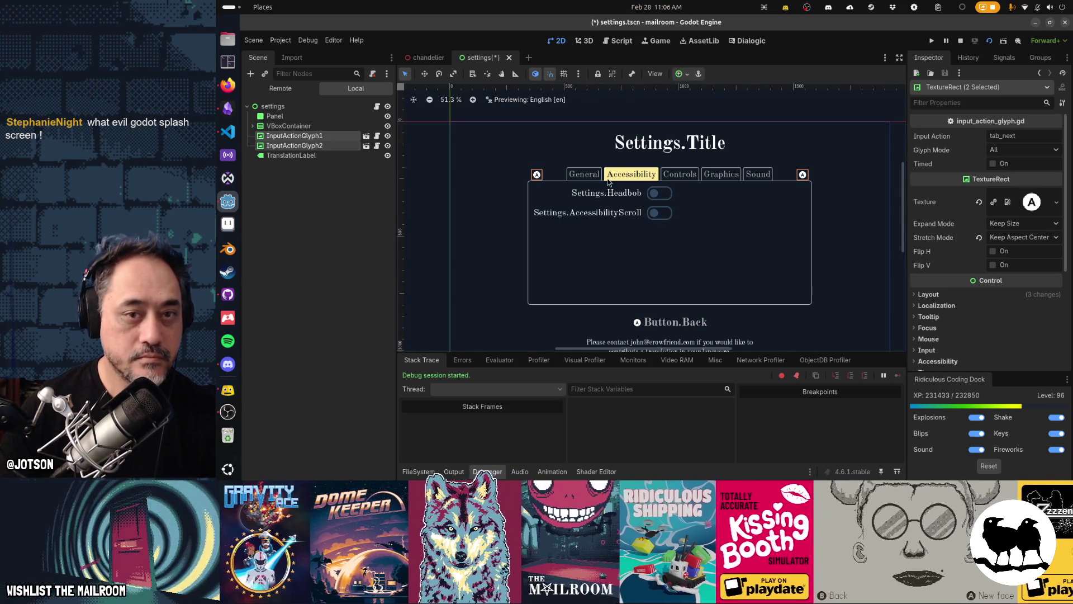
Rerun the scene with F6 and bring the running game's settings screen back into view.
key("F6")
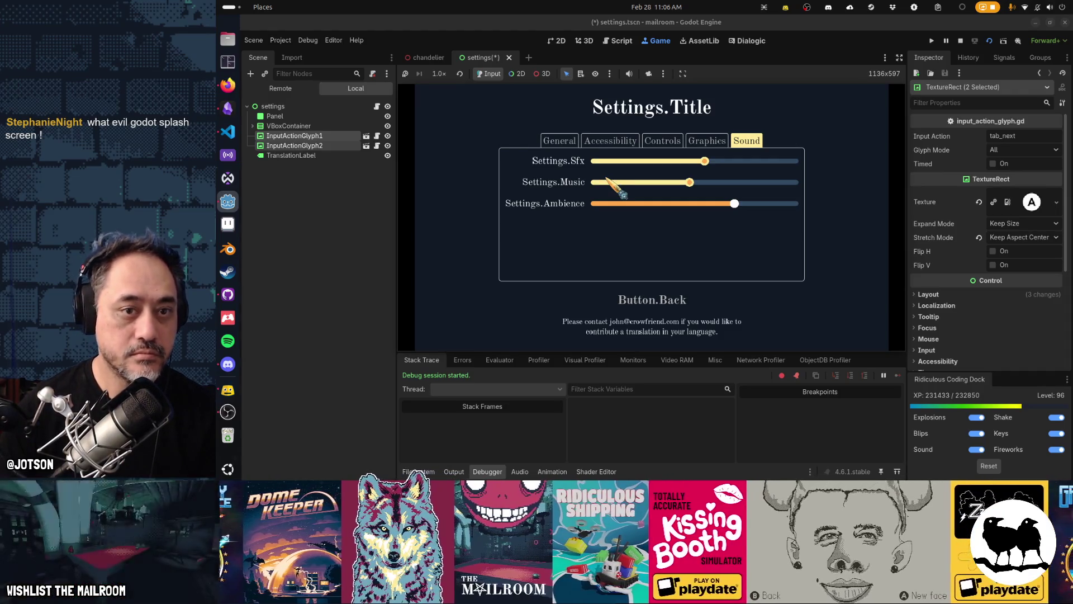
left_click(588, 43)
key("ctrl+F1")
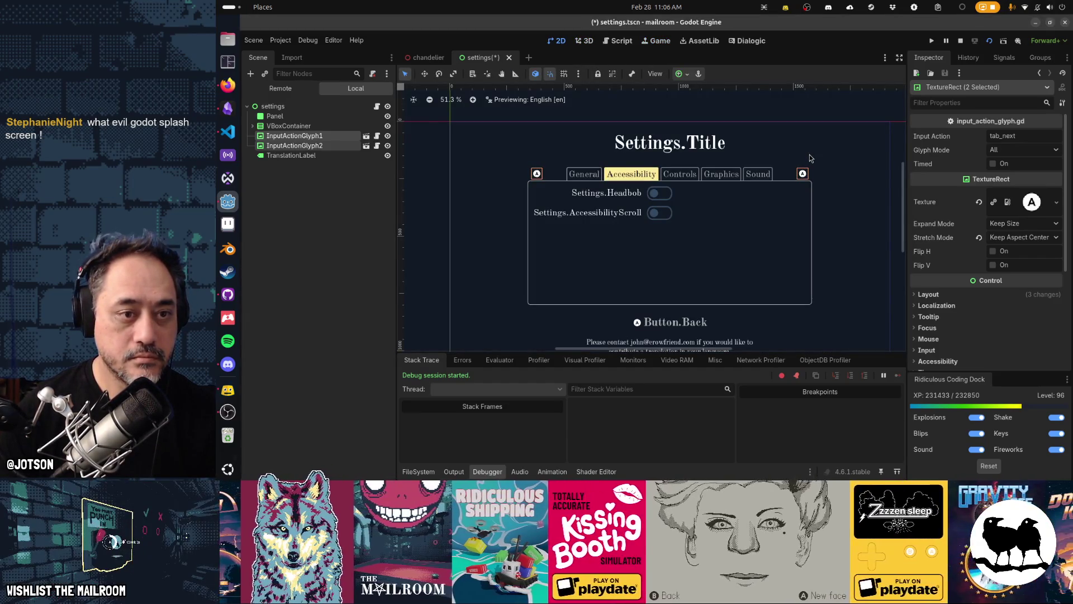
key("ctrl+F4")
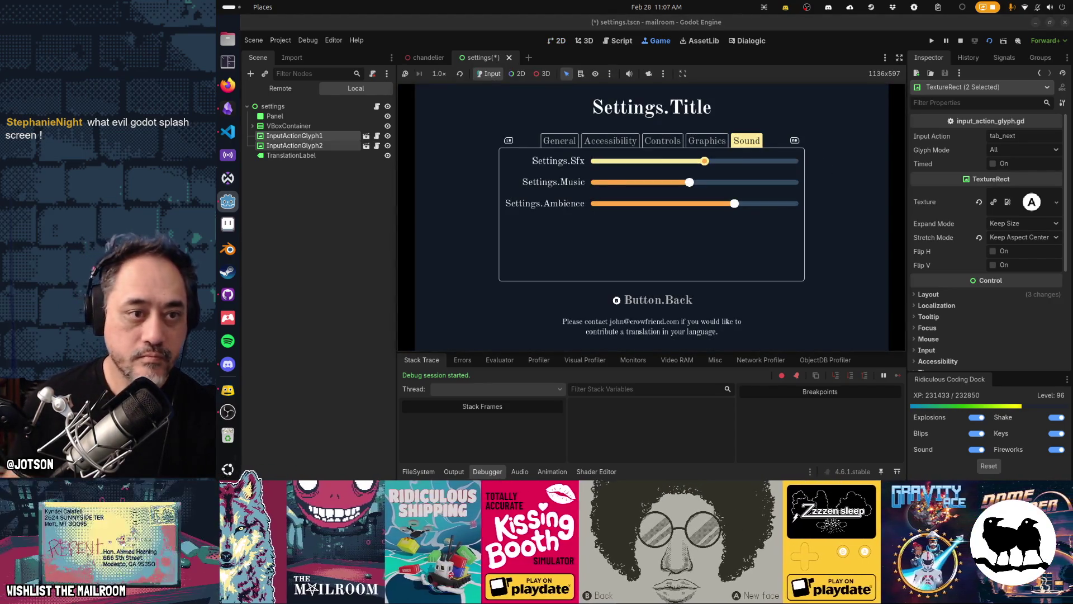
Step back to the Accessibility tab, then try Português do Brasil and Português Europeu as the game language.
key("q")
key("q")
key("q")
key("q")
key("q")
key("q")
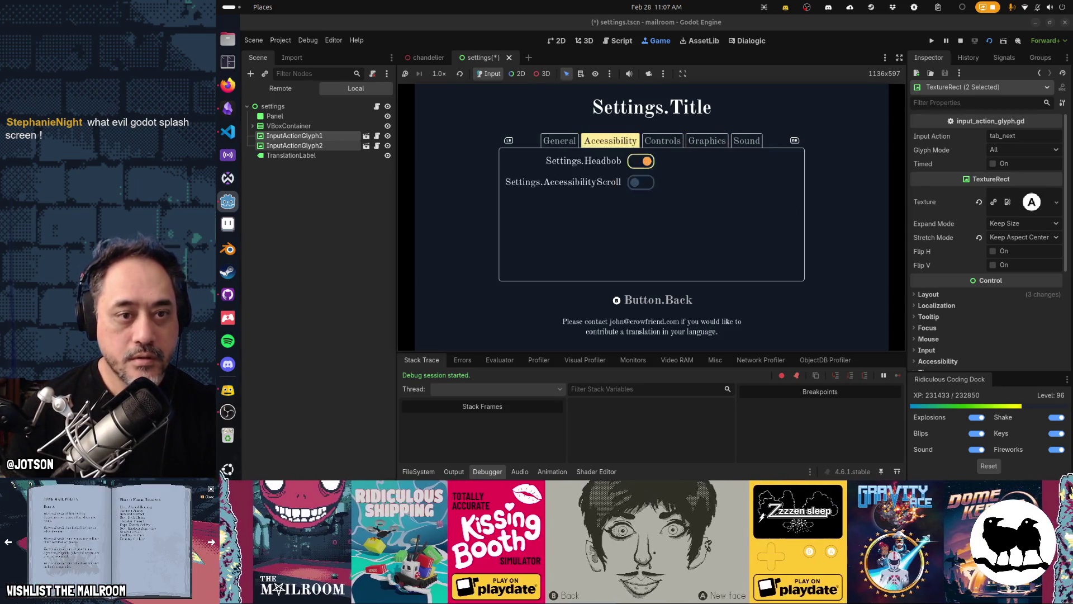
key("Return")
key("Down")
key("Down")
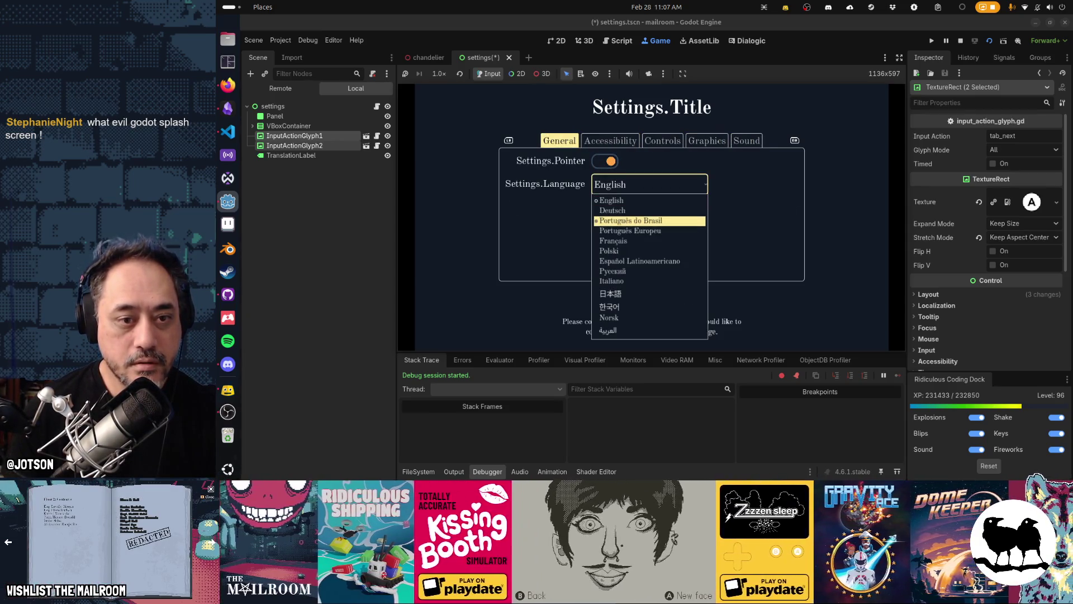
key("Return")
key("Return")
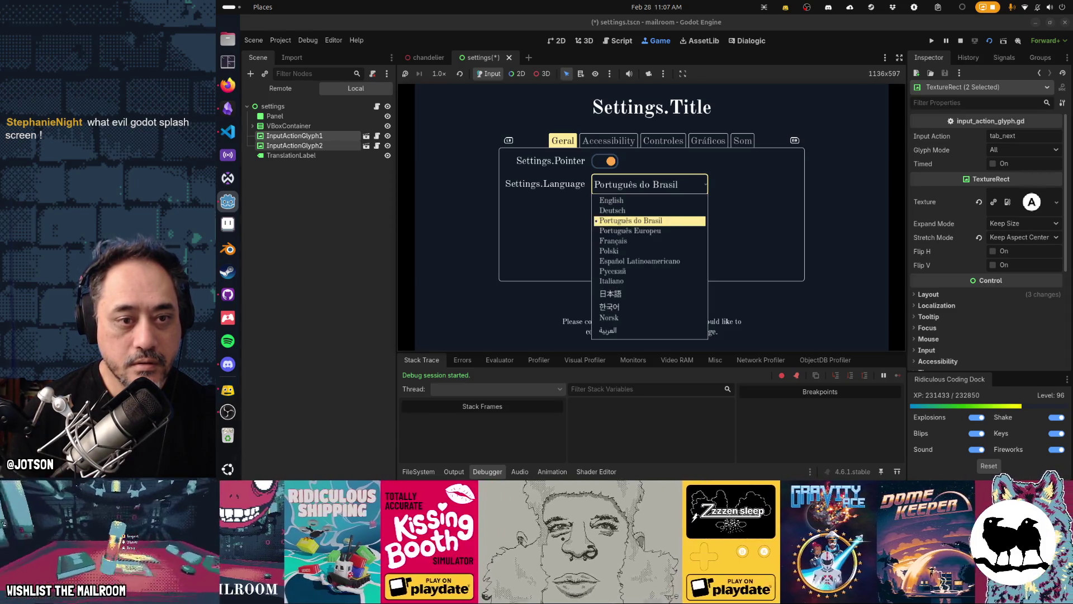
key("Up")
key("Return")
key("Return")
key("Down")
key("Down")
Try Polski and Français as the language, then move on to Русский.
key("Return")
key("Return")
key("Down")
key("Down")
key("Return")
key("Return")
key("Down")
key("Up")
key("Up")
key("Return")
key("Return")
key("Down")
key("Down")
key("Return")
key("Return")
key("Down")
key("Return")
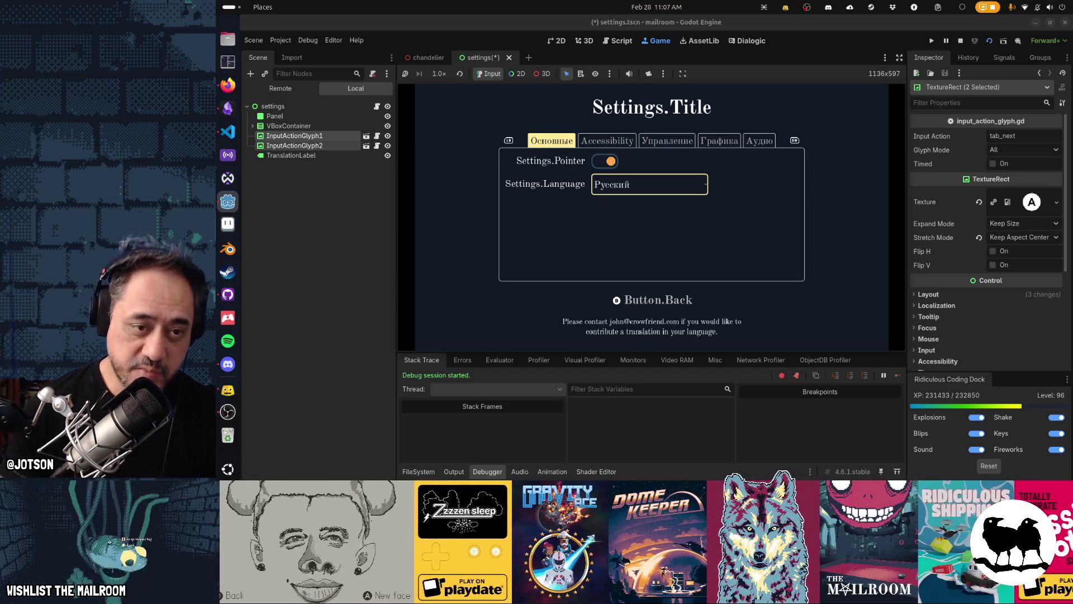
Switch the game language through Italiano, 日本語 and Norsk.
key("Return")
key("Down")
key("Return")
key("Return")
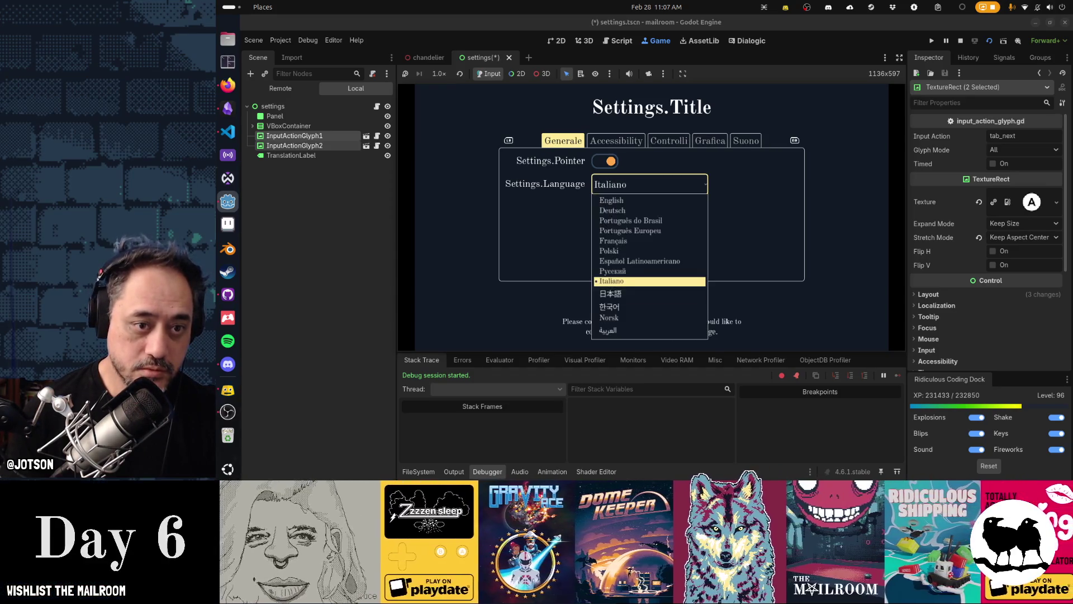
key("Down")
key("Return")
key("Return")
key("Down")
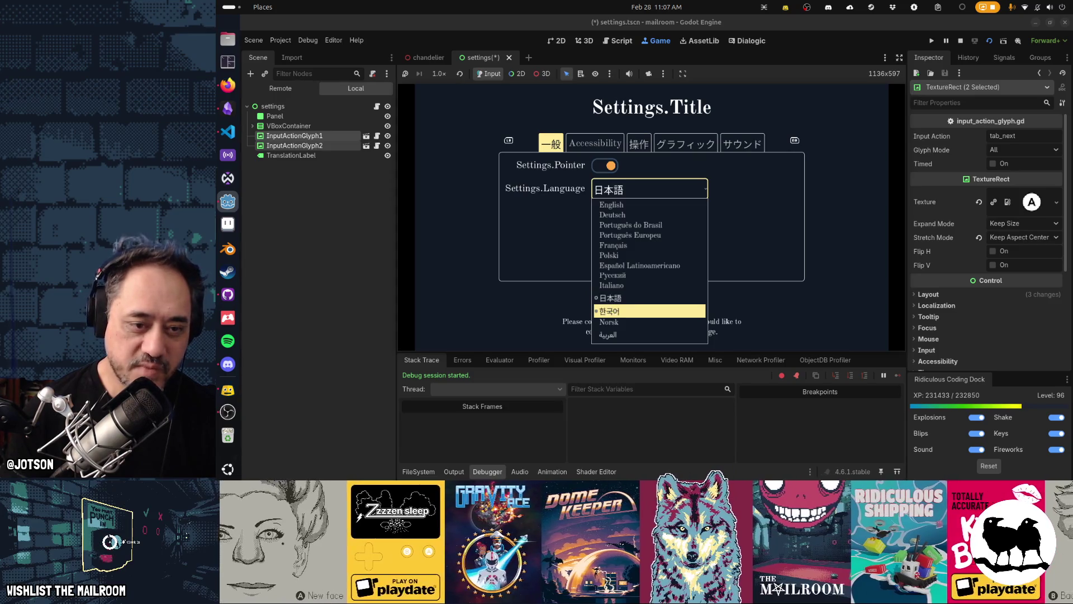
key("Return")
key("Return")
key("Down")
key("Return")
Test right-to-left Arabic, then 한국어, 日本語 and Italiano, settling on Русский.
key("Return")
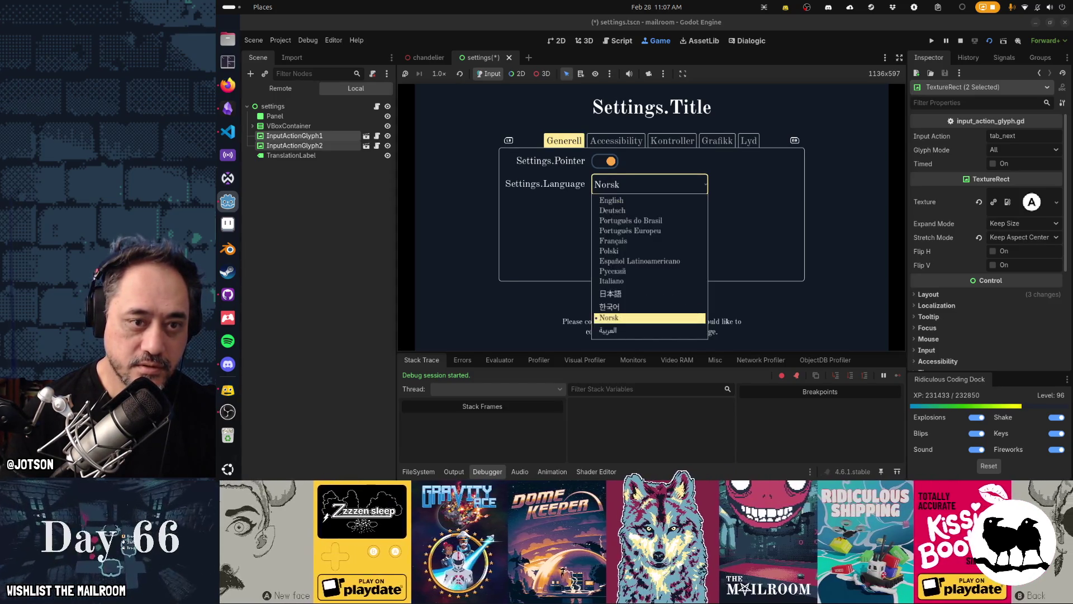
key("Down")
key("Return")
key("Return")
key("Up")
key("Return")
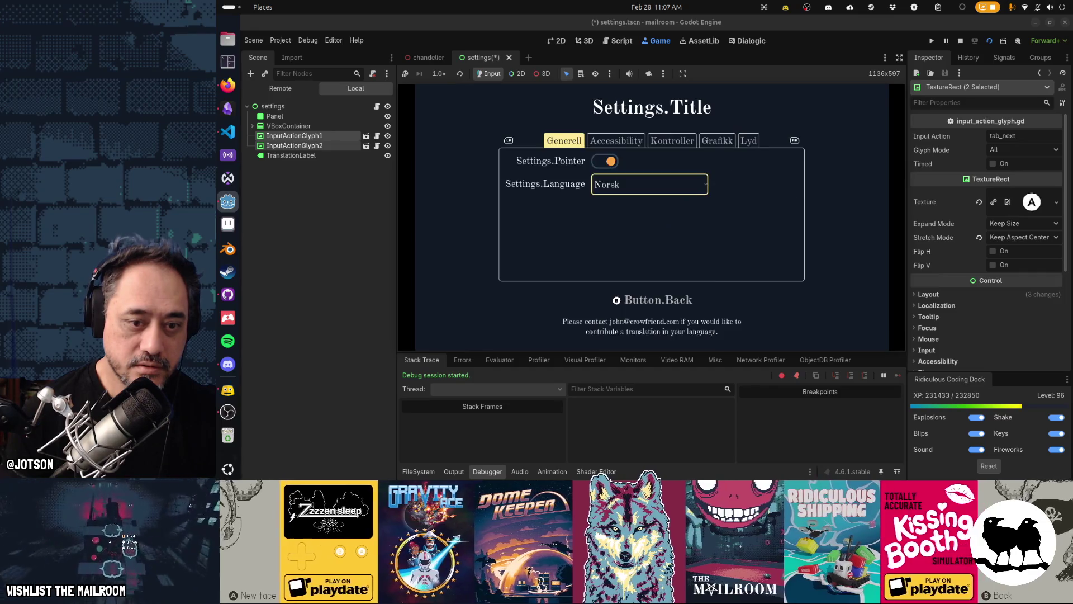
key("Return")
key("Up")
key("Return")
key("Return")
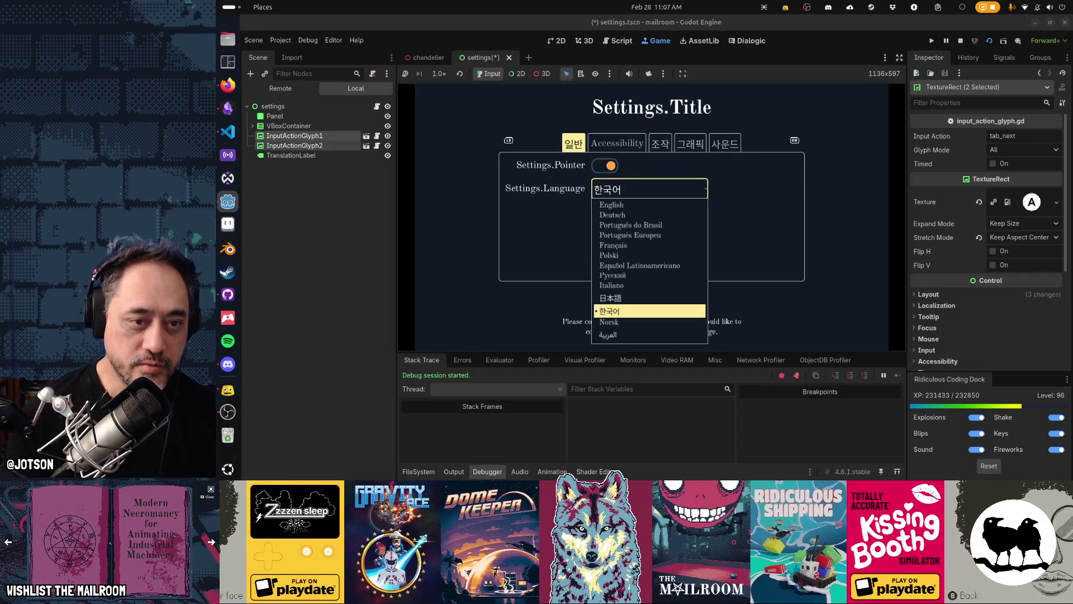
key("Up")
key("Return")
key("Return")
key("Up")
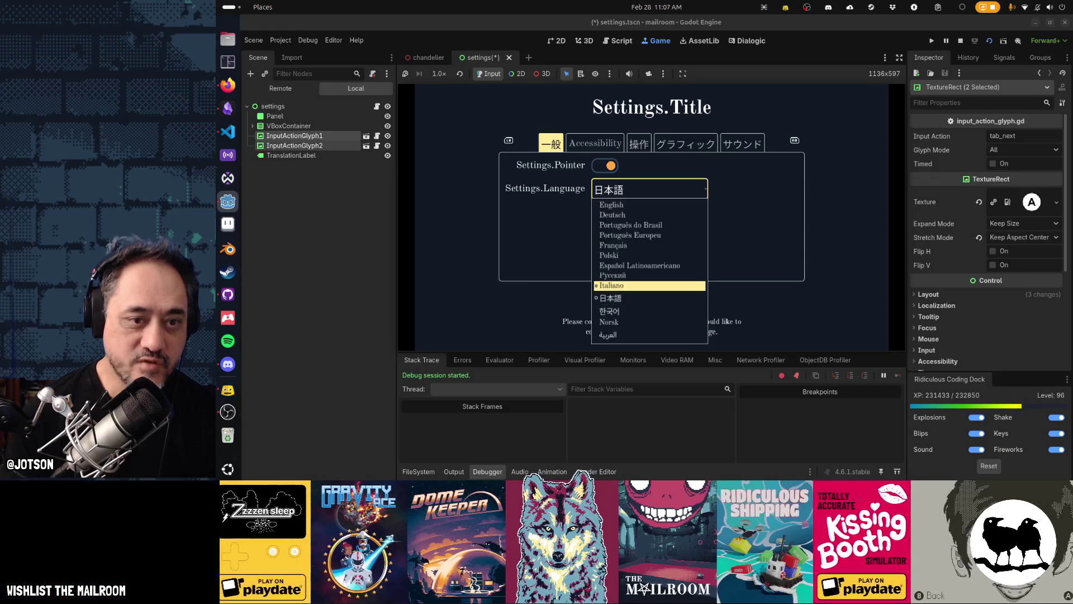
key("Return")
key("Up")
key("Down")
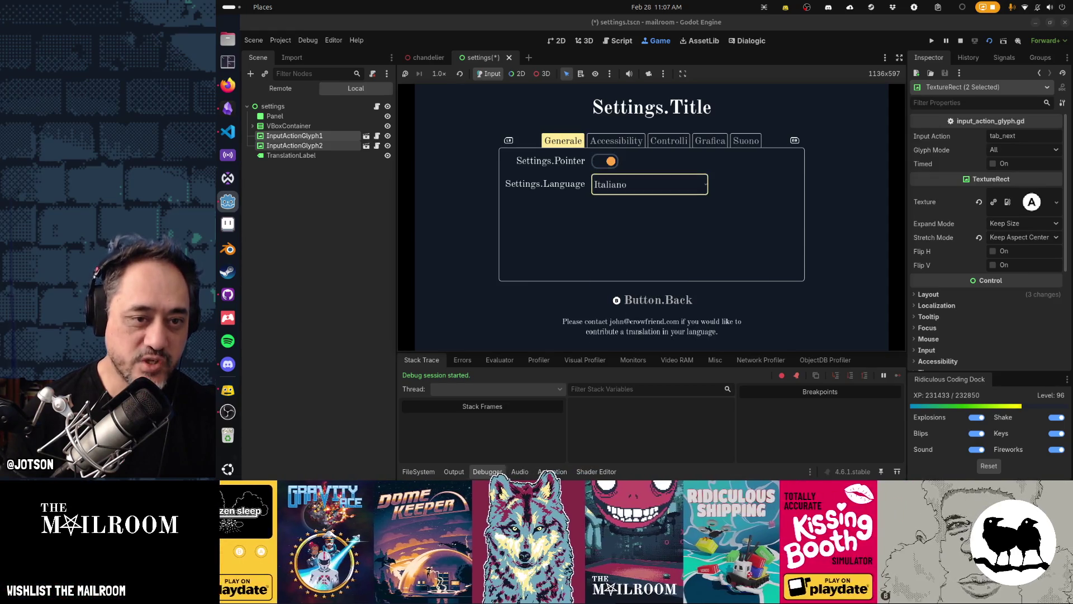
key("Return")
key("Up")
key("Return")
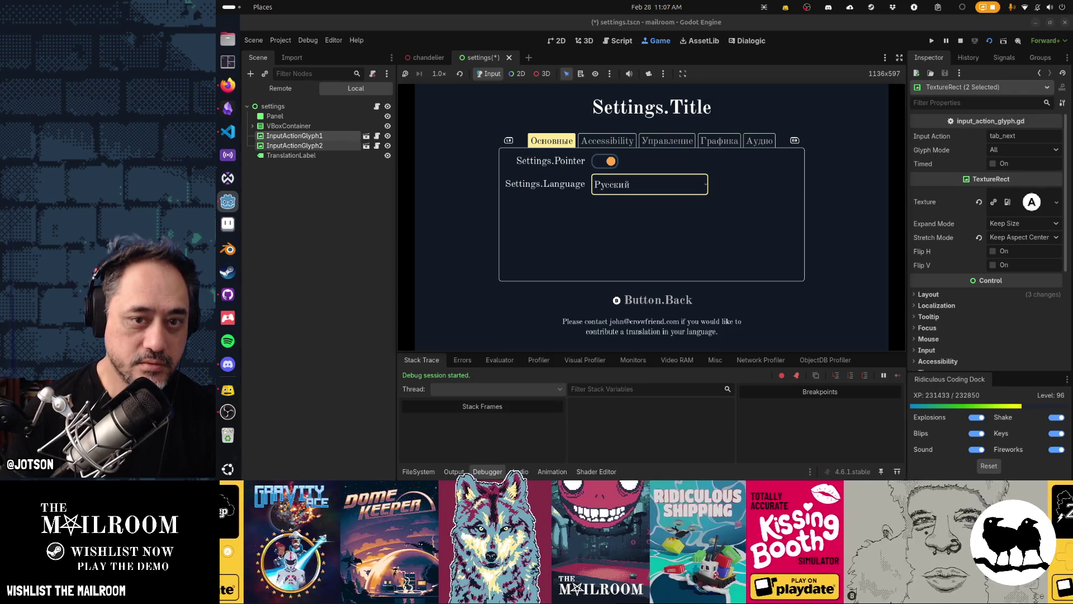
Flip between the Основные and Accessibility tabs, keeping Русский as the language.
key("e")
key("e")
key("q")
key("q")
key("e")
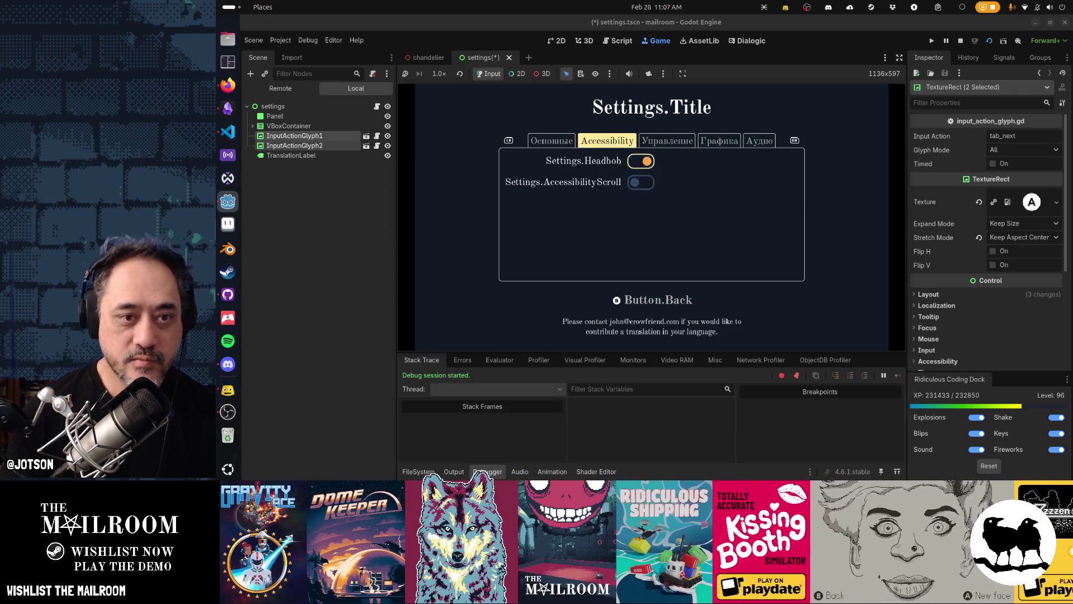
key("q")
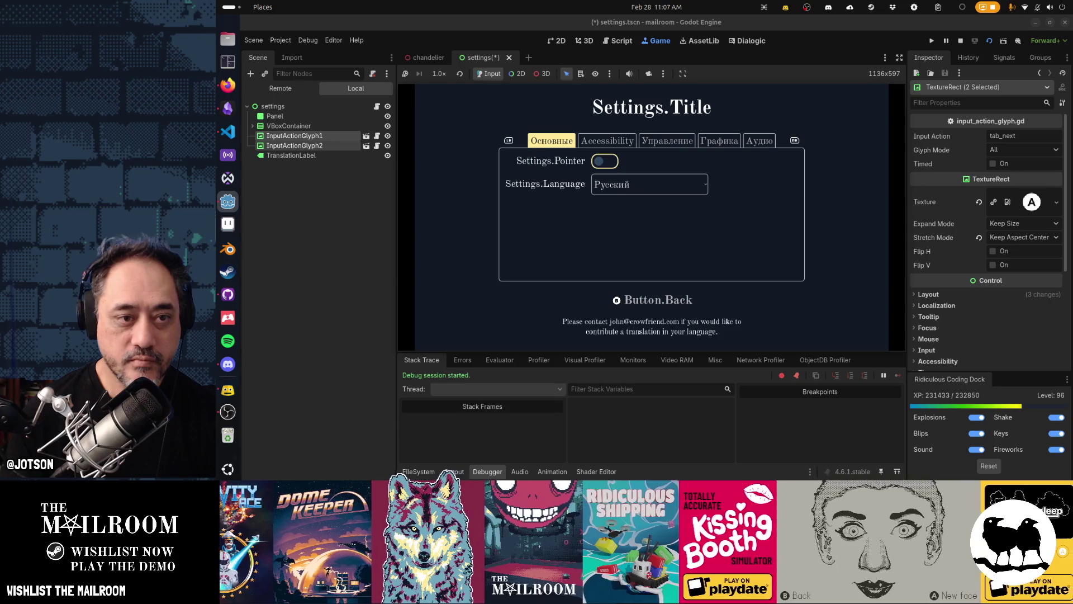
key("Down")
key("Return")
key("Escape")
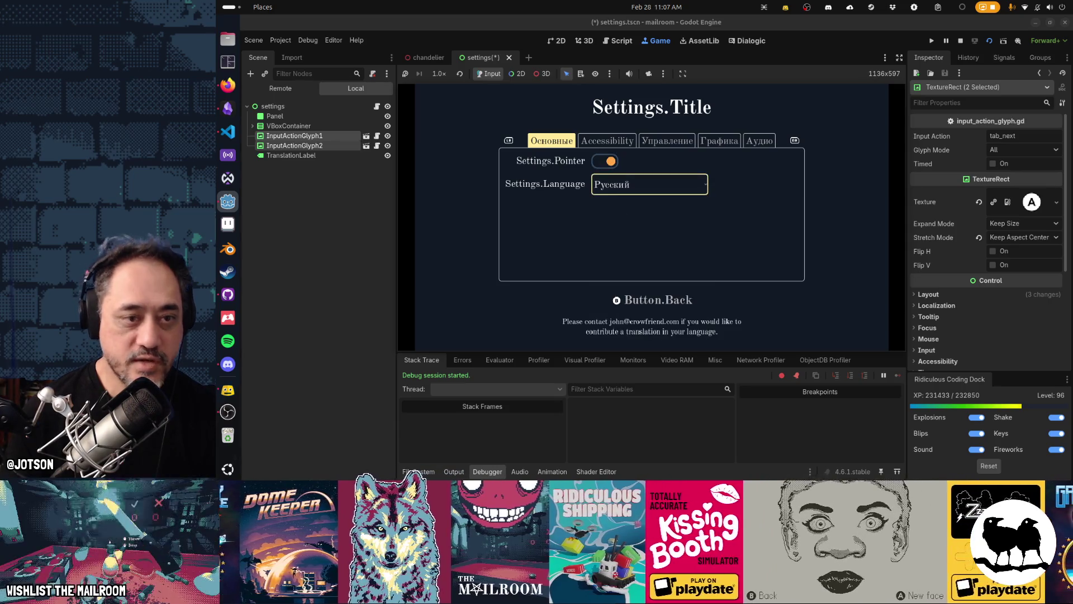
key("e")
Turn AccessibilityScroll on with Headbob left off, then return to the General page's language list.
key("Down")
key("Return")
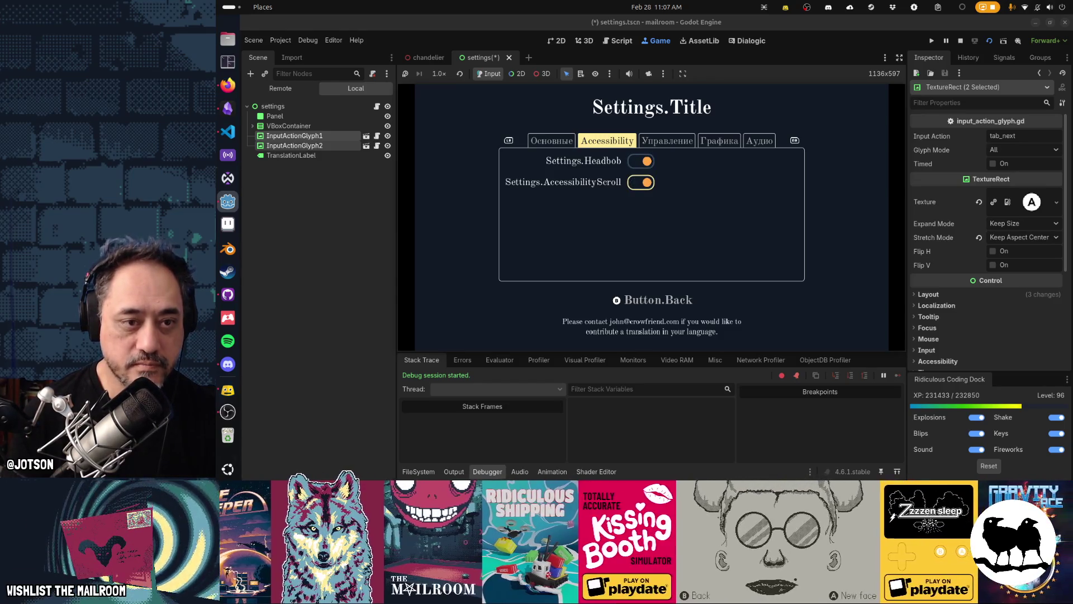
key("Return")
key("Return")
key("Up")
key("Down")
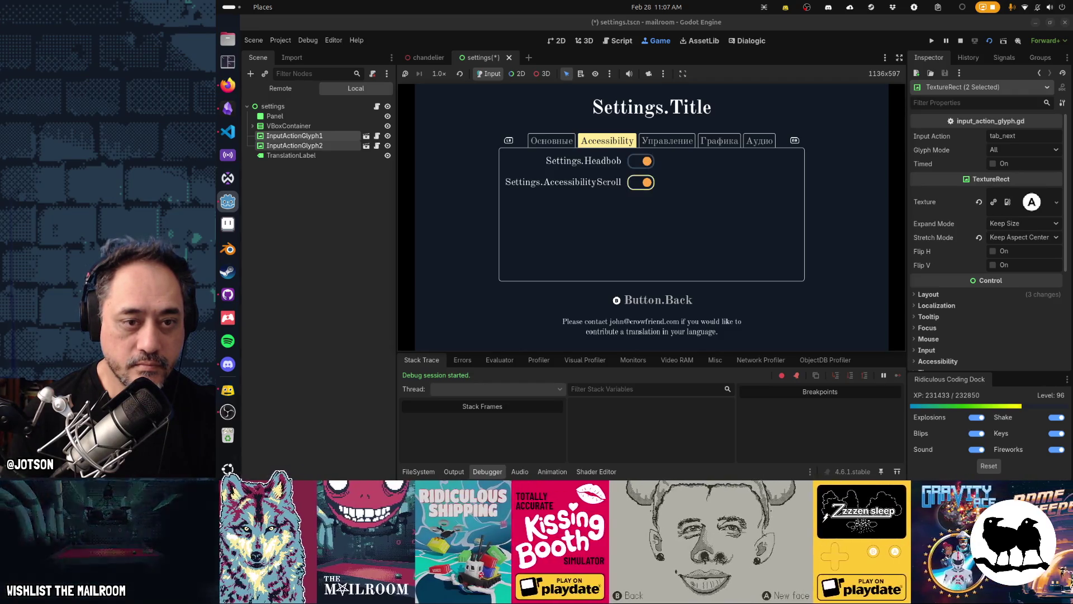
key("Up")
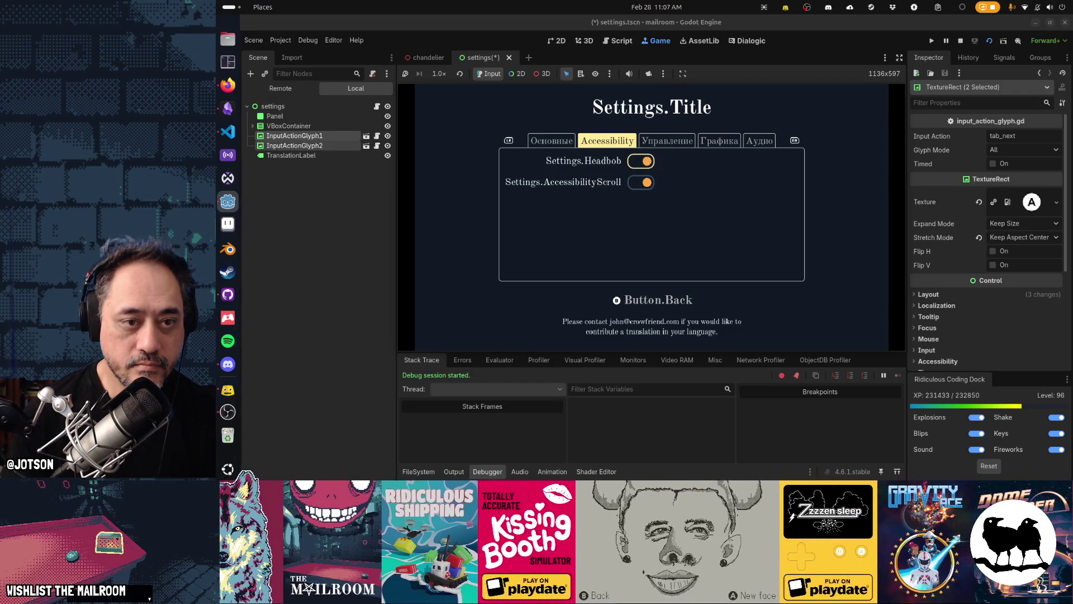
key("Down")
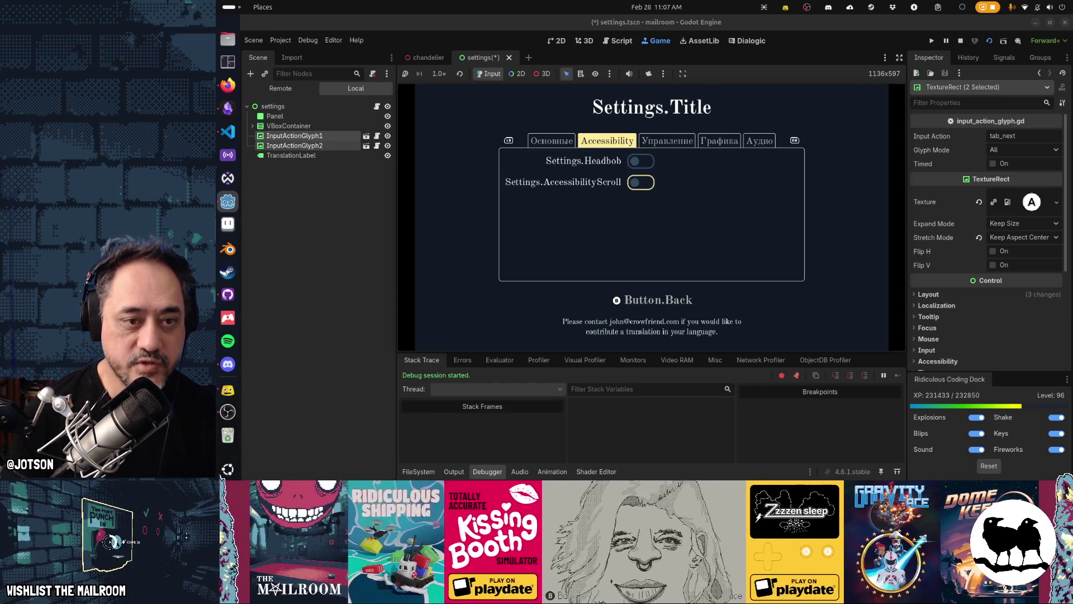
key("Return")
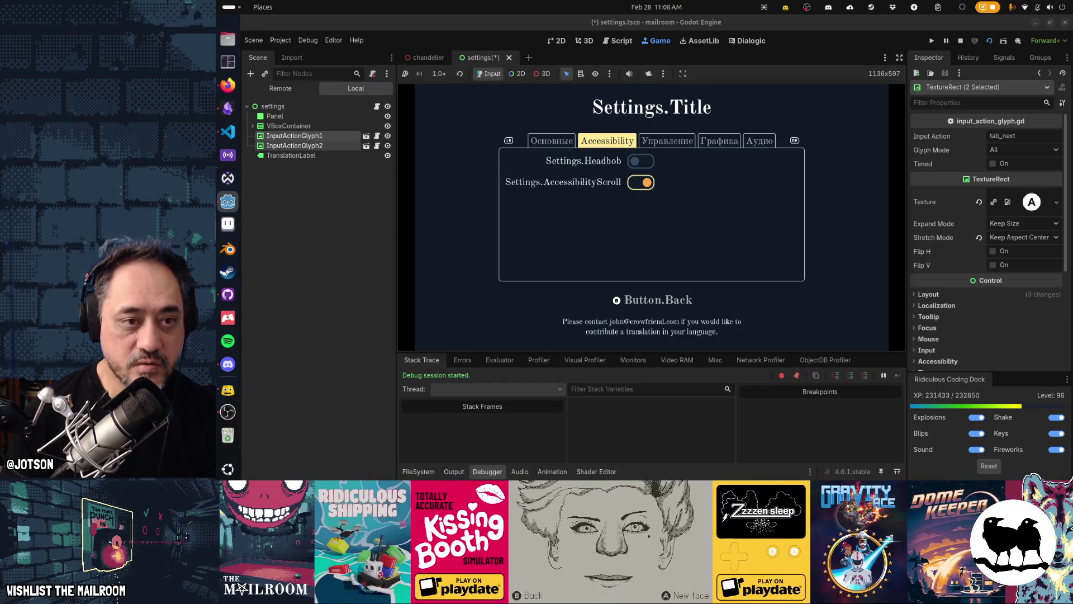
key("q")
key("Down")
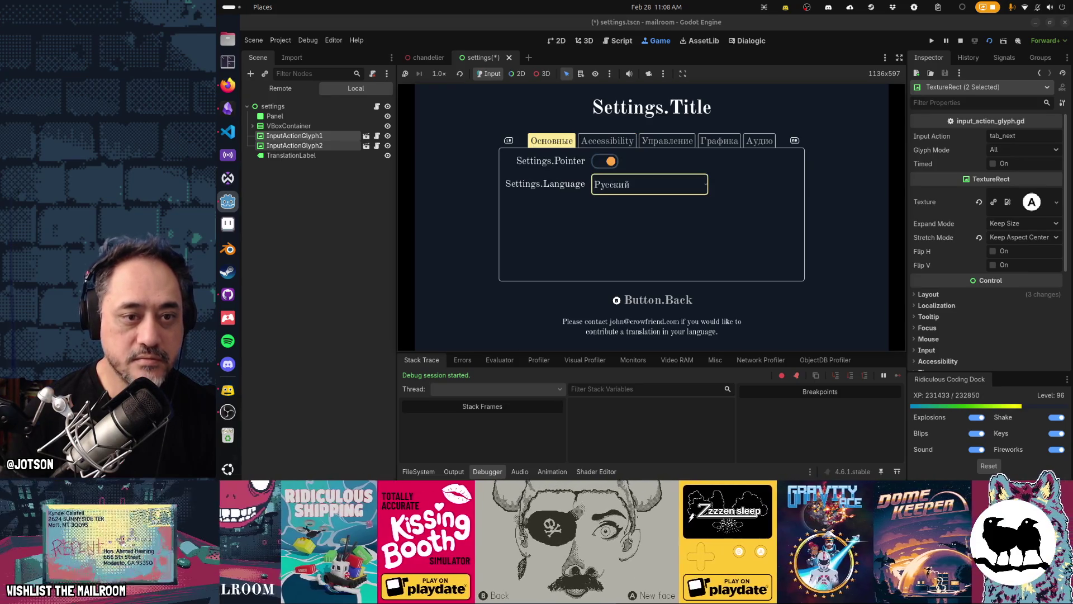
Set the game language to English and flip between the General and Accessibility pages.
key("Return")
key("Up")
key("Up")
key("Up")
key("Up")
key("Up")
key("Up")
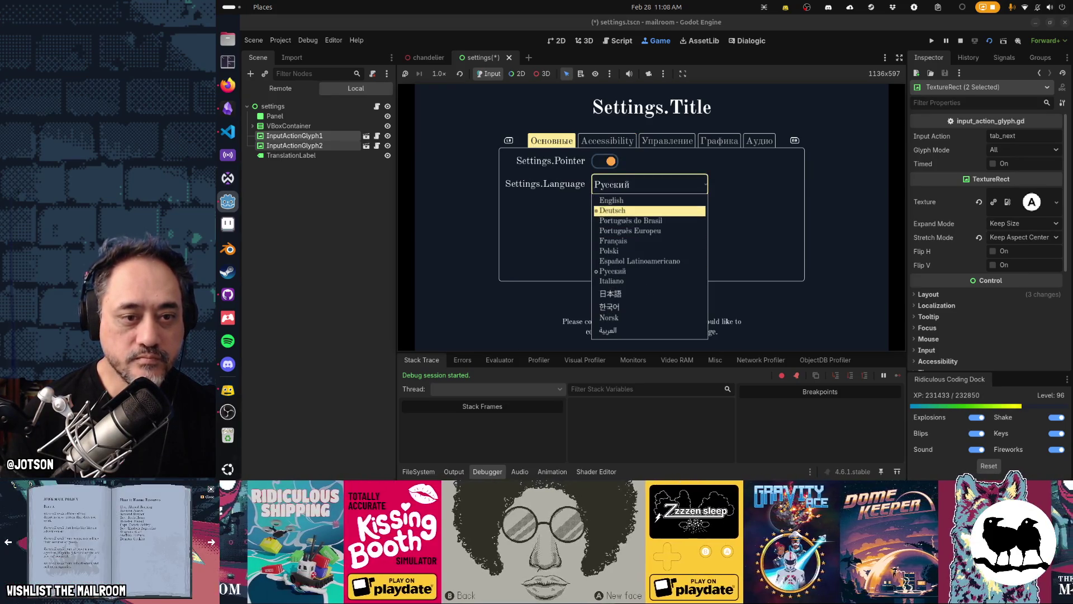
key("Up")
key("Return")
key("e")
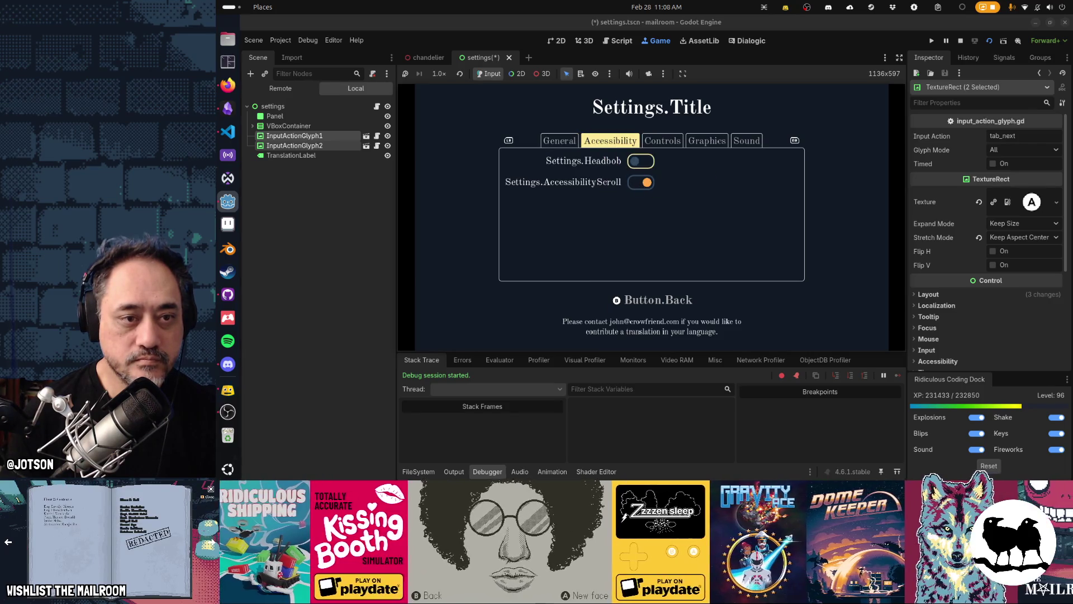
key("q")
key("e")
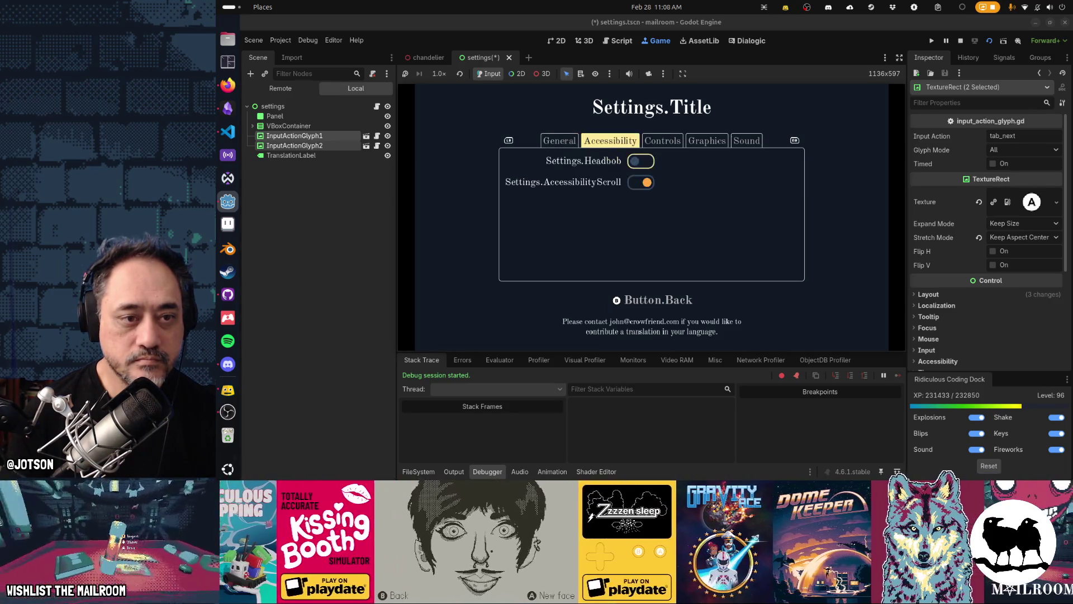
key("q")
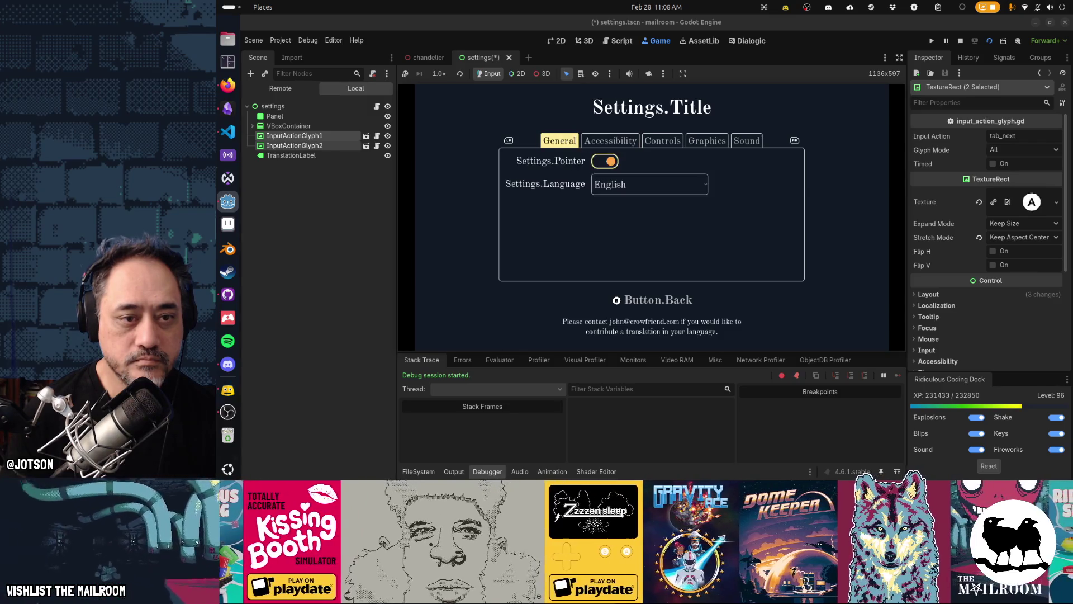
Cycle the settings pages with Q and E, reaching Graphics and ending on Accessibility.
key("Down")
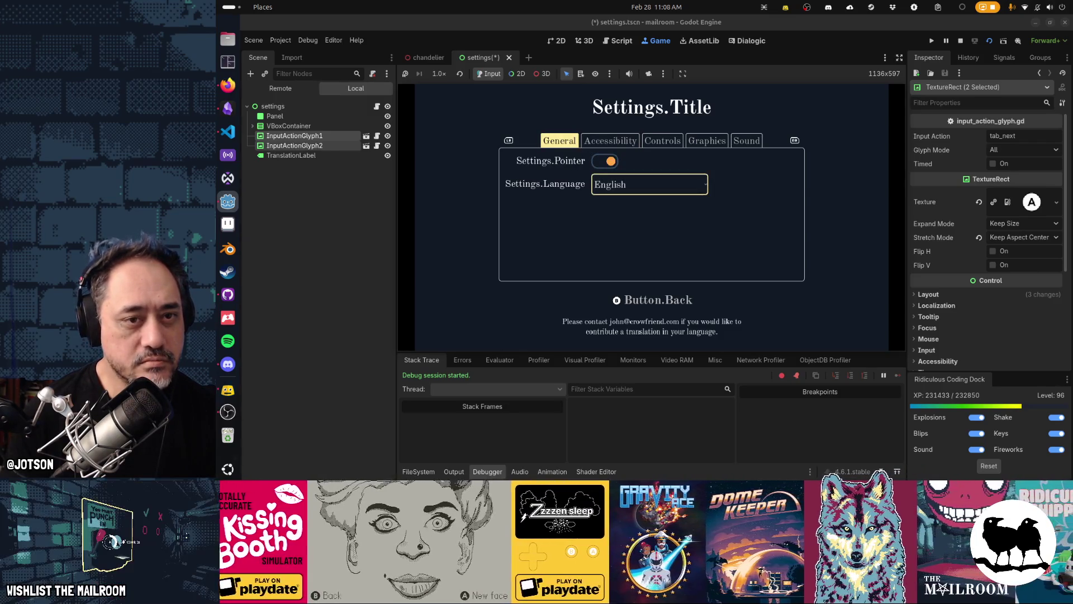
key("e")
key("e")
key("e")
key("q")
key("q")
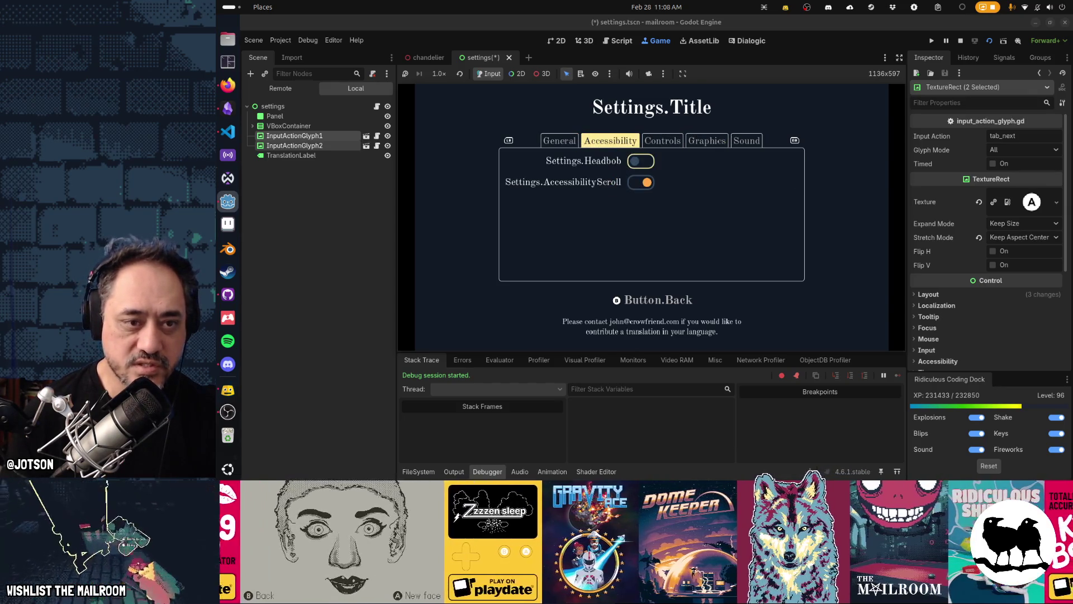
key("q")
key("e")
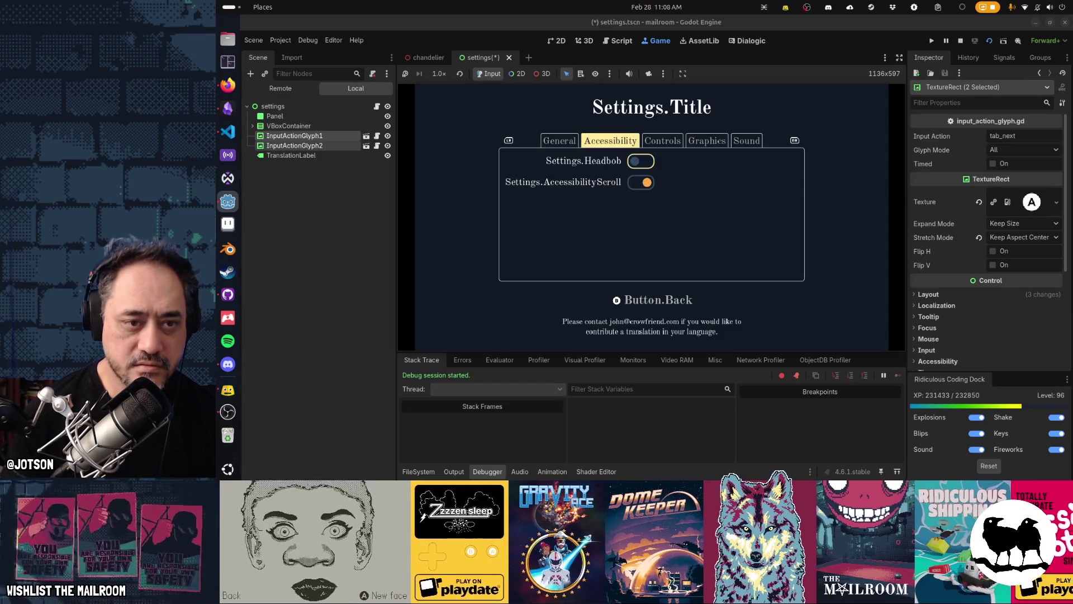
key("e")
key("e")
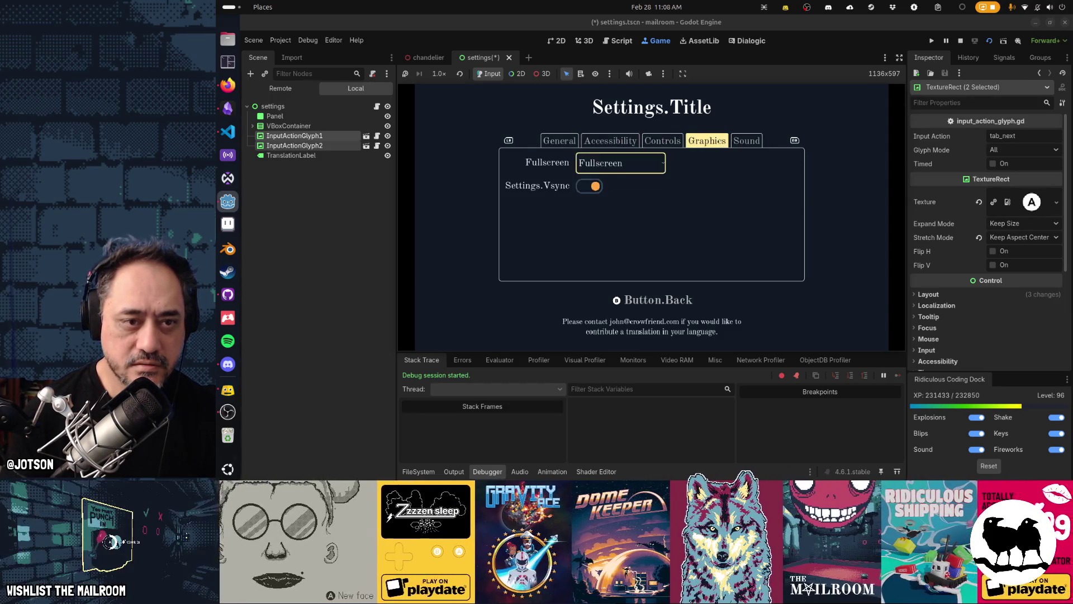
key("q")
key("q")
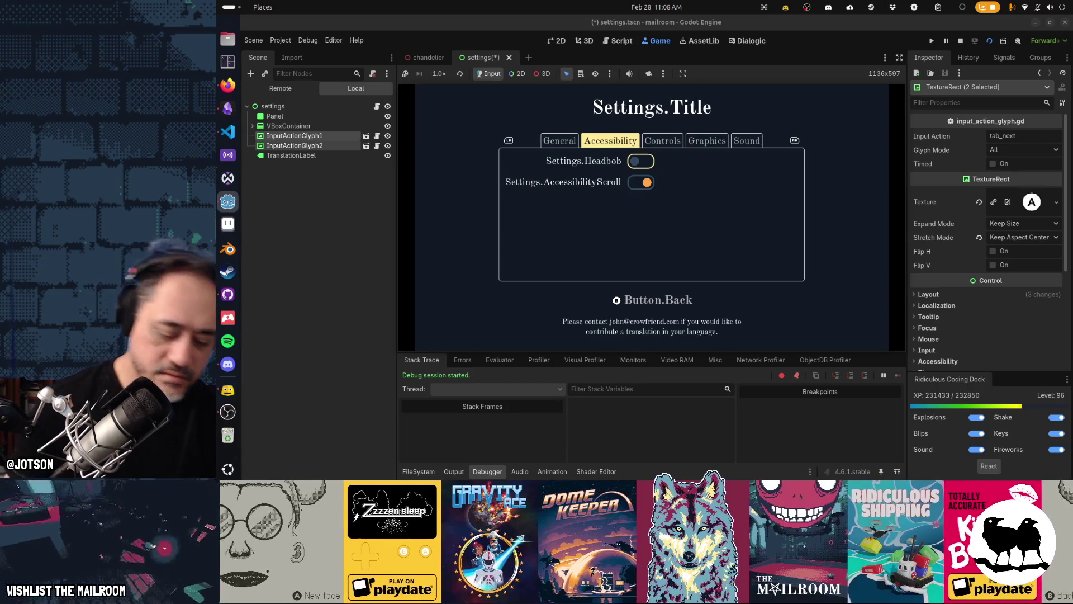
Save the scene, step through Controls and Sound in the relaunched game, then stop it with F8.
key("ctrl+s")
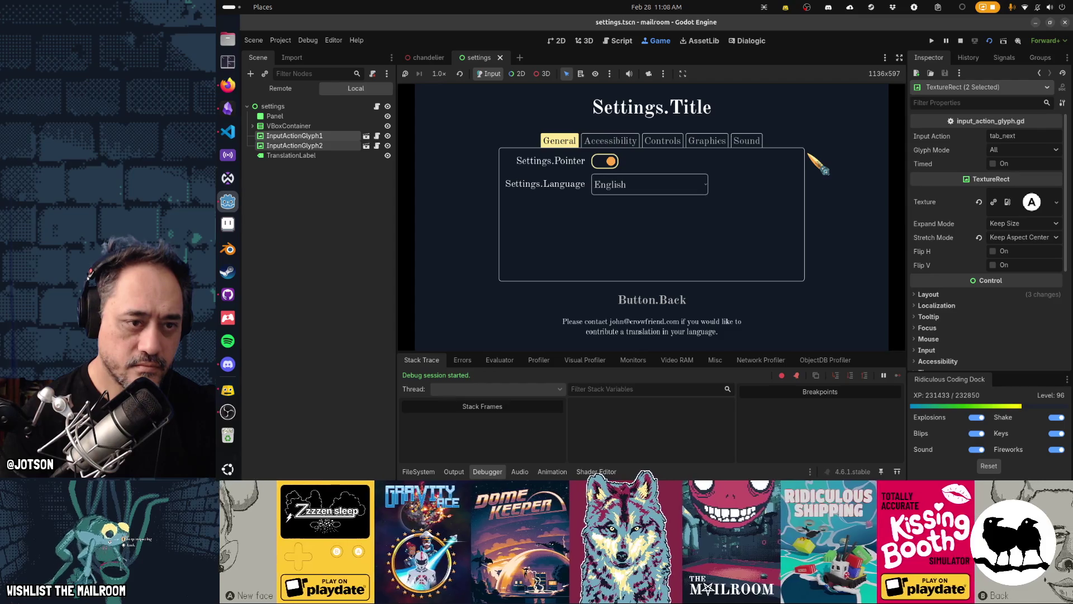
key("Tab")
key("Tab")
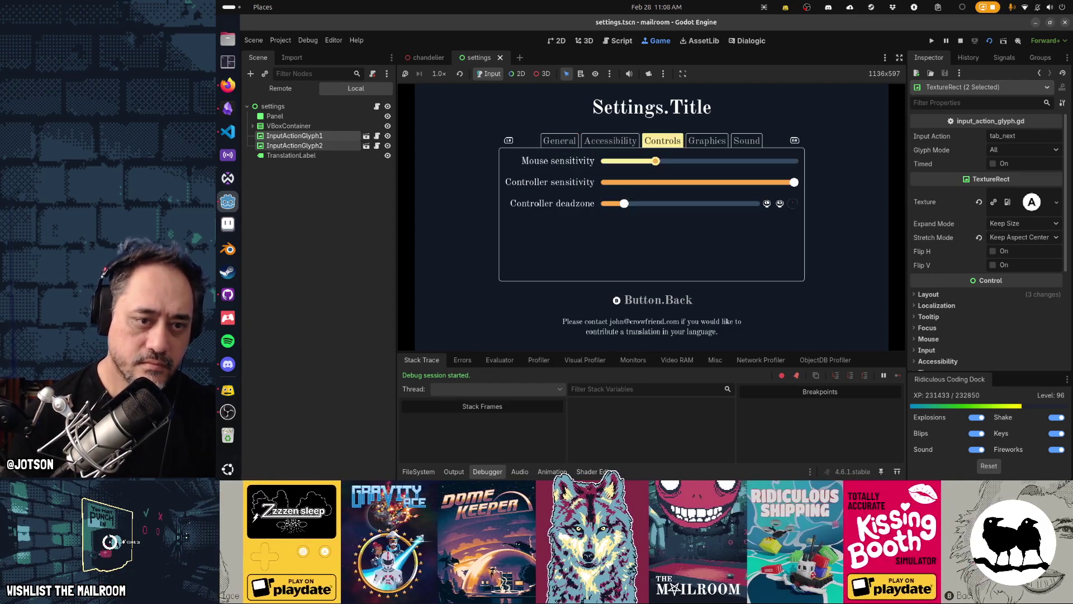
key("Tab")
key("Tab")
key("shift+Tab")
key("Tab")
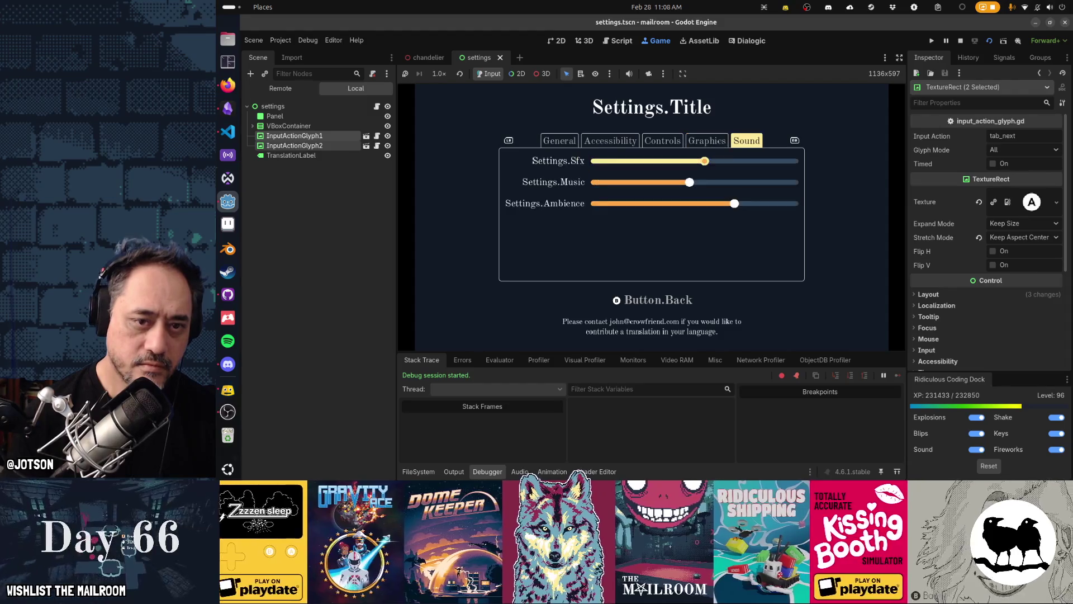
key("shift+Tab")
key("shift+Tab")
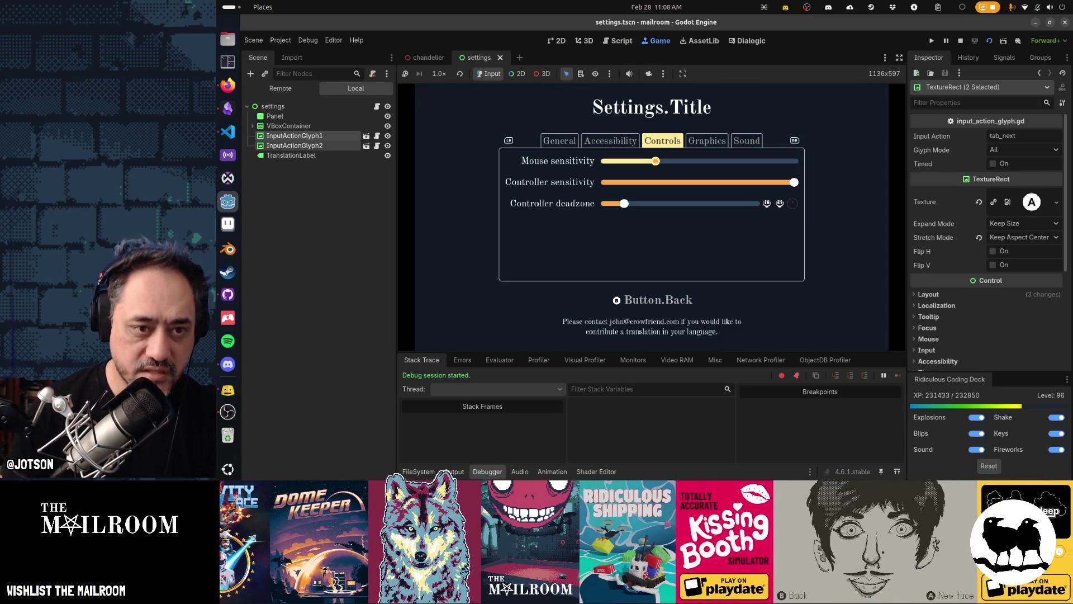
key("Down")
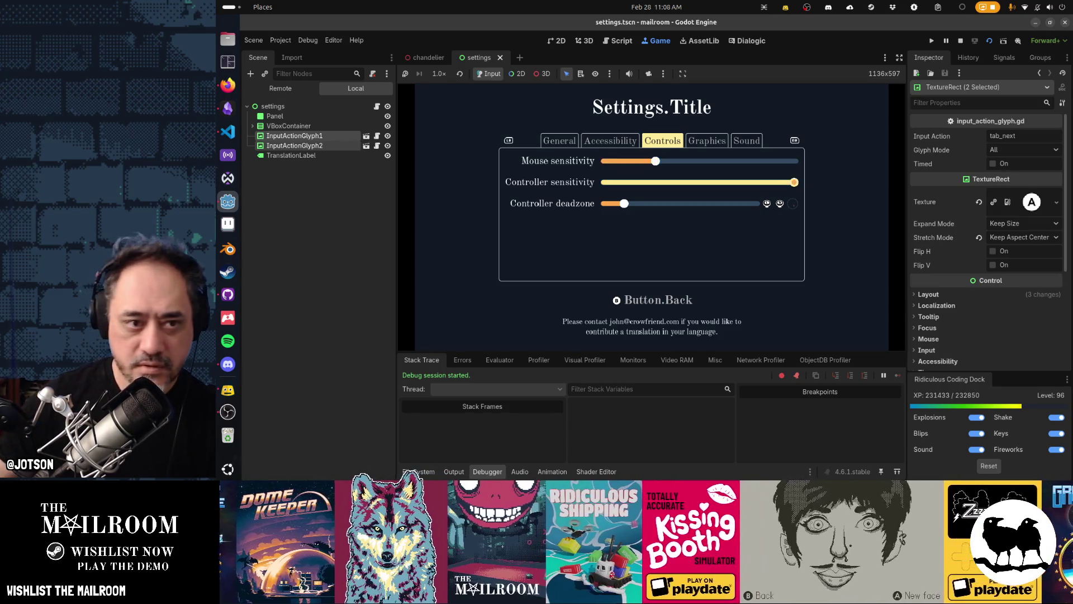
key("q")
key("q")
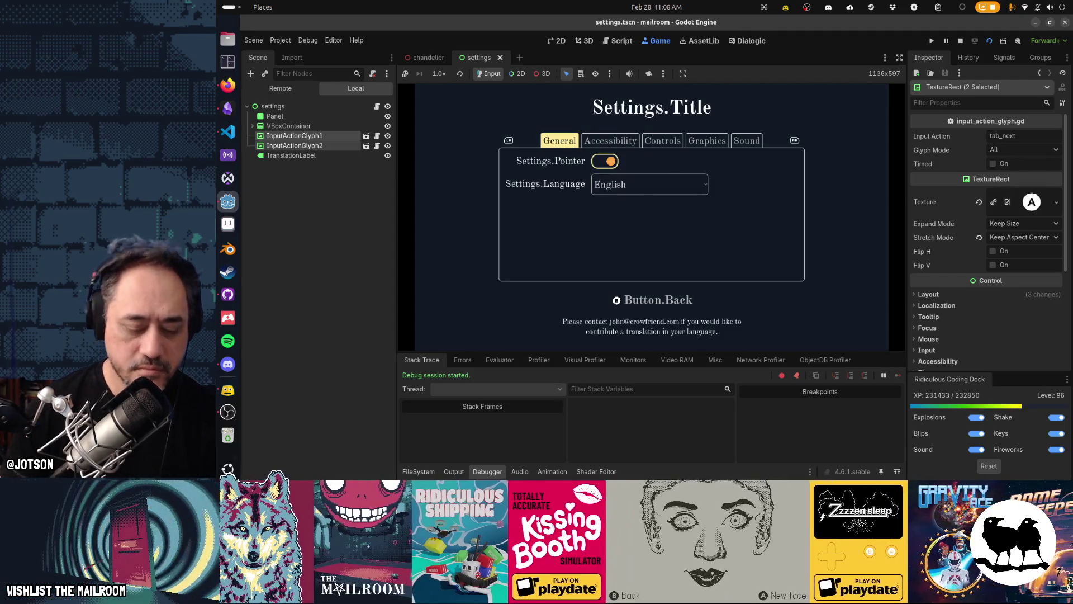
key("F8")
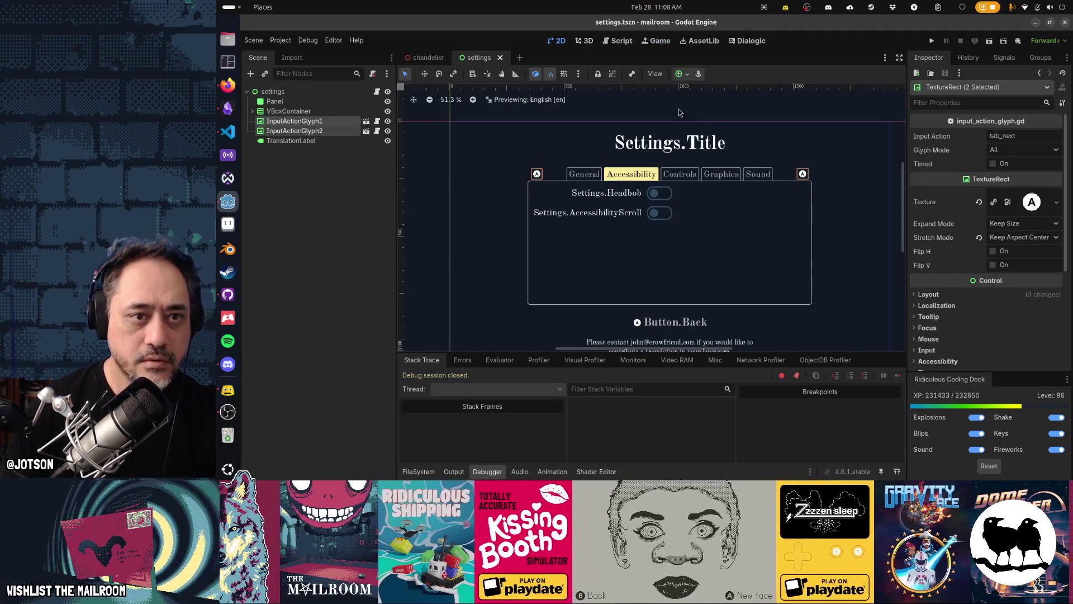
Preview the canvas in English, United States [en_US], then reselect the VBoxContainer.
left_click(657, 74)
mouse_move(693, 235)
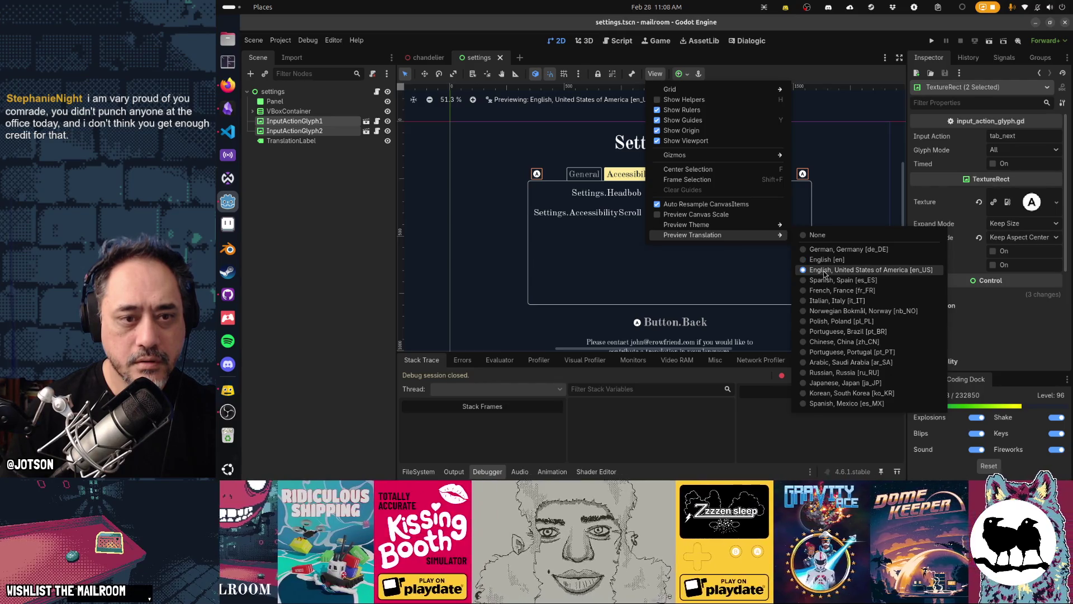
left_click(824, 270)
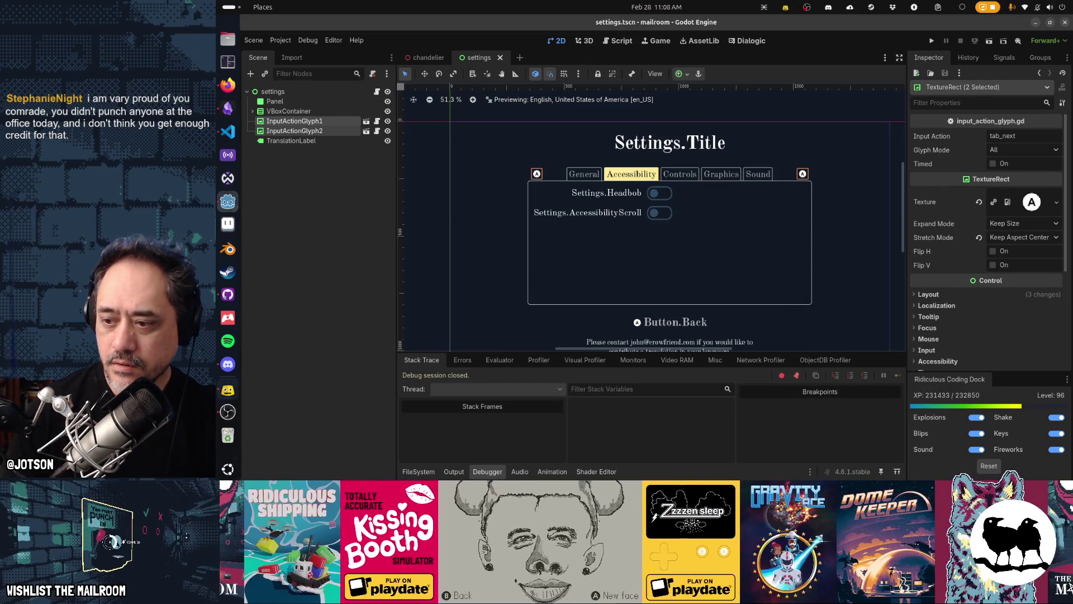
left_click(228, 390)
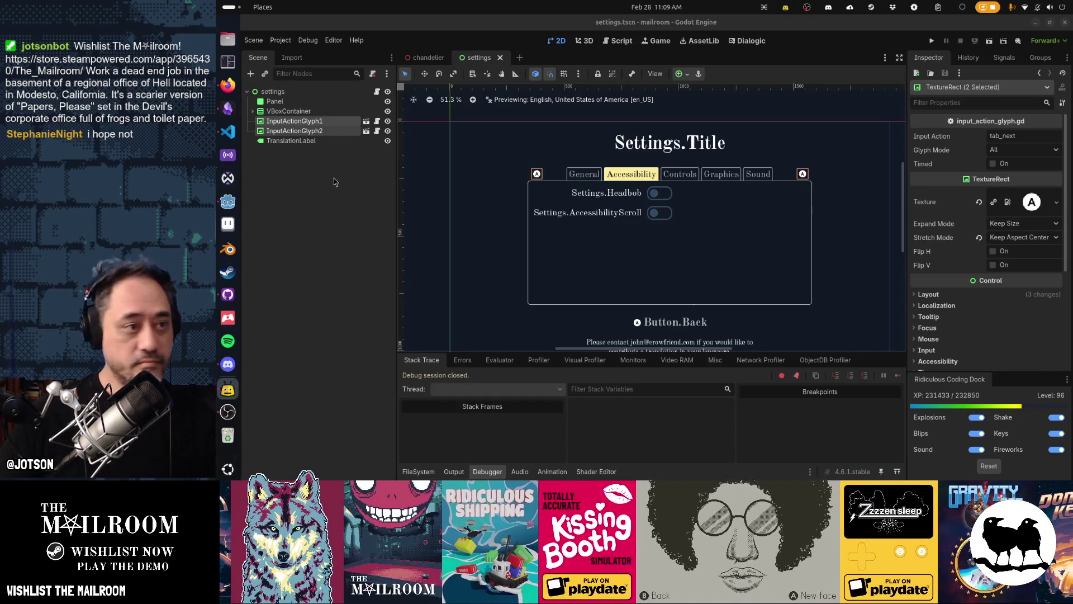
left_click(288, 111)
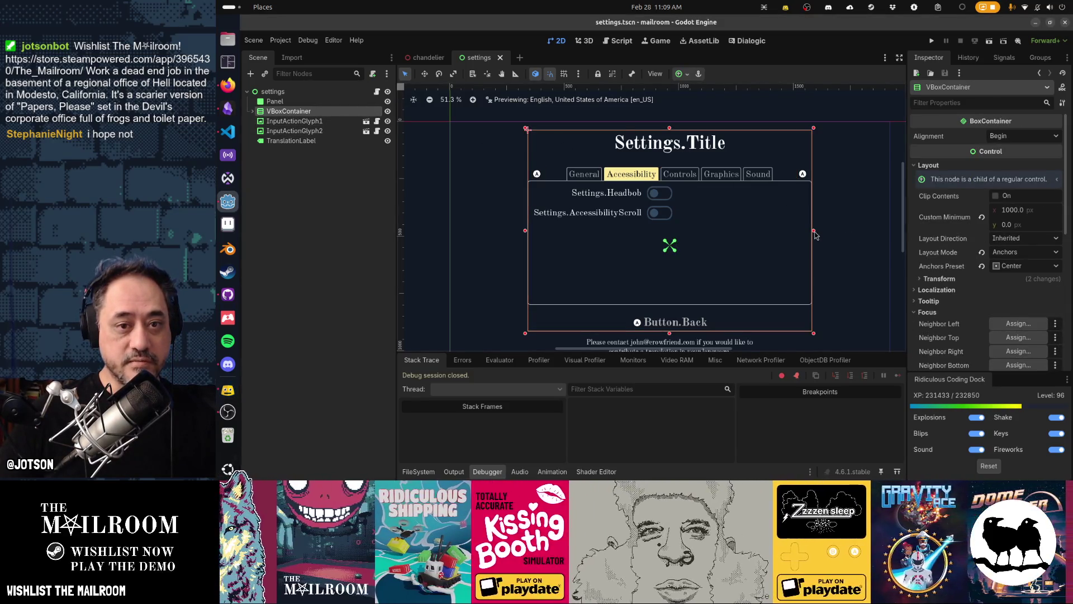
Narrow and nudge the settings box into position and apply an anchor preset to it.
mouse_move(815, 231)
left_mouse_down()
mouse_move(791, 232)
mouse_move(813, 241)
mouse_move(803, 231)
left_mouse_up()
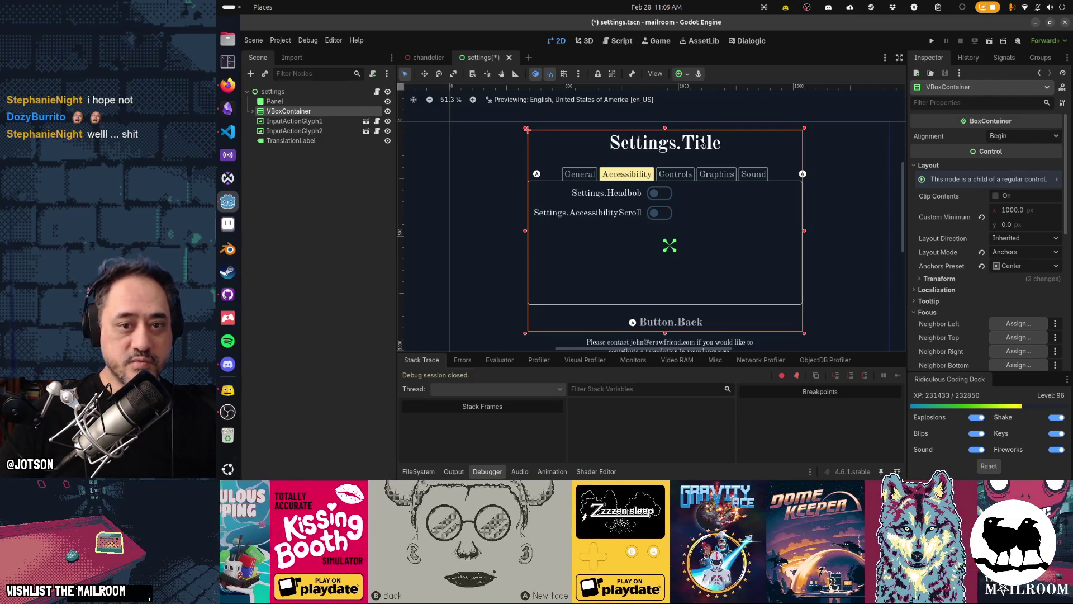
key("Right")
key("Right")
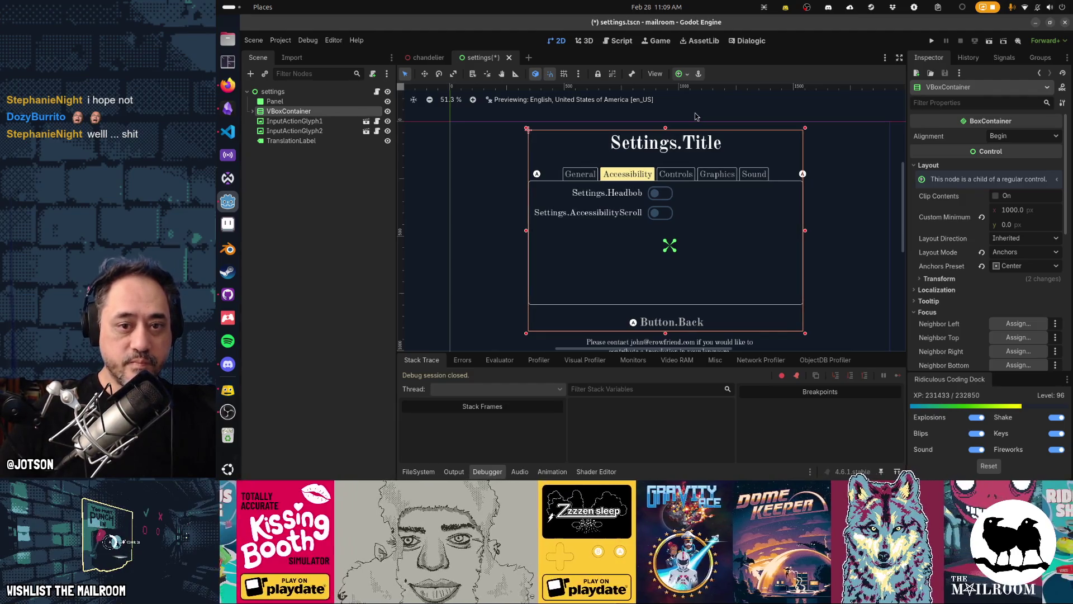
key("Right")
key("Right")
key("Right")
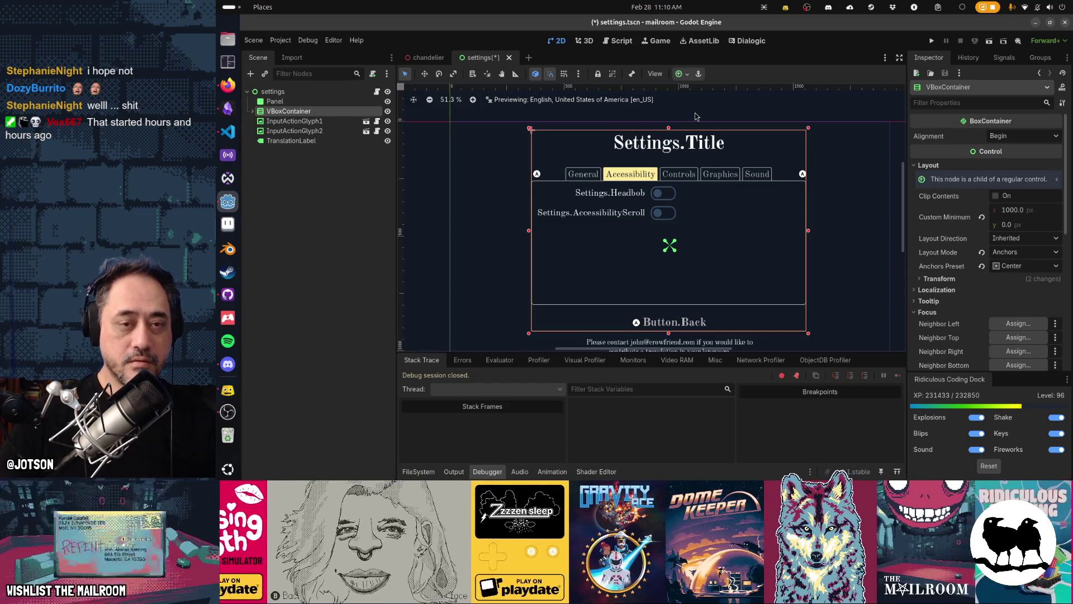
left_click(683, 73)
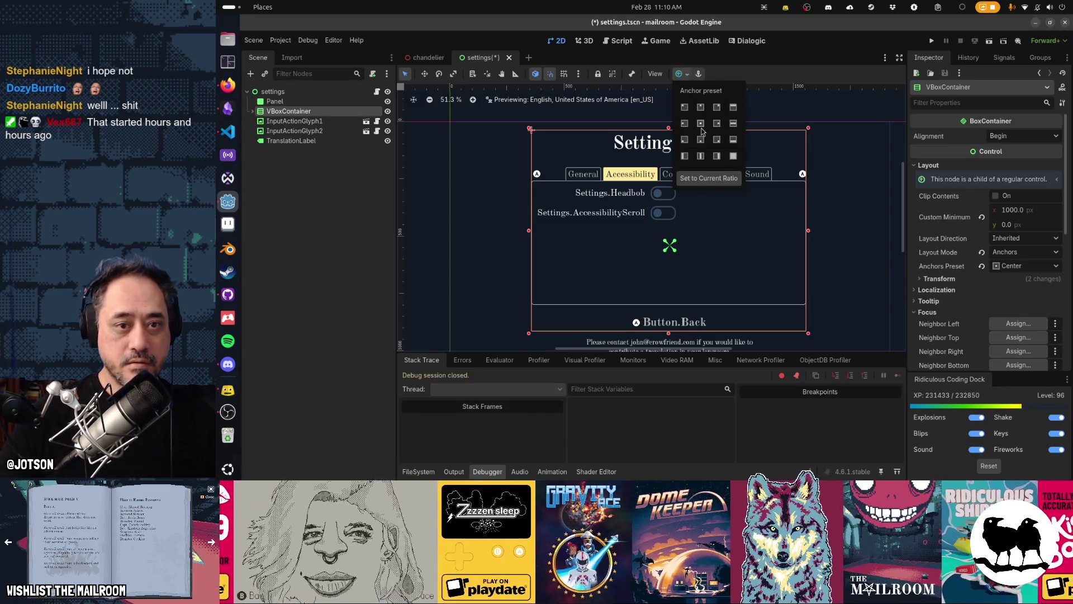
left_click(700, 122)
key("Up")
key("Up")
key("Up")
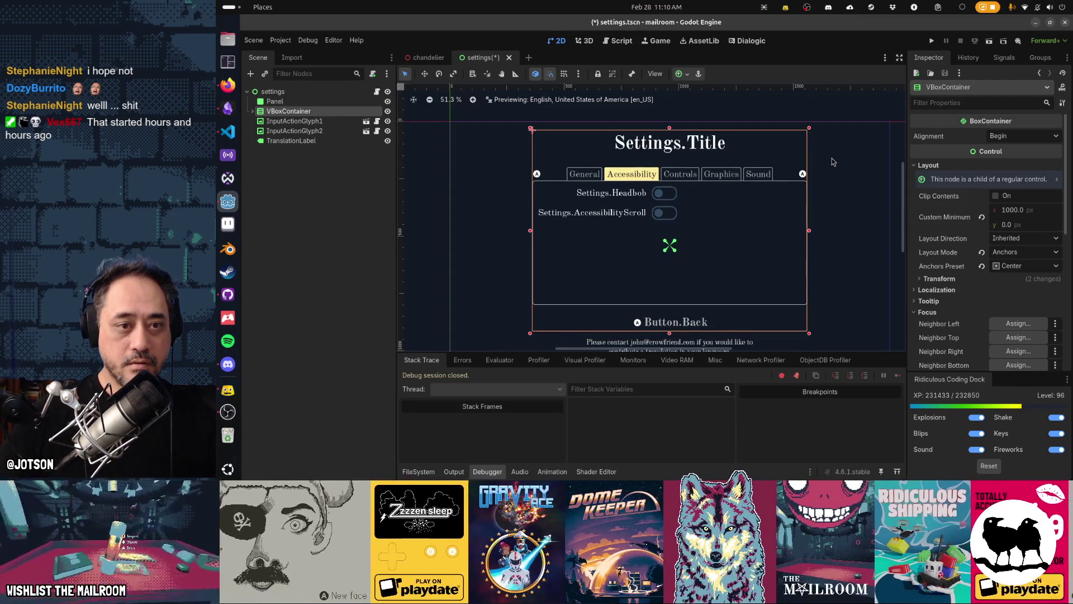
Check the tab-next and tab-previous glyphs, then save and run the scene with F6.
left_click(803, 173)
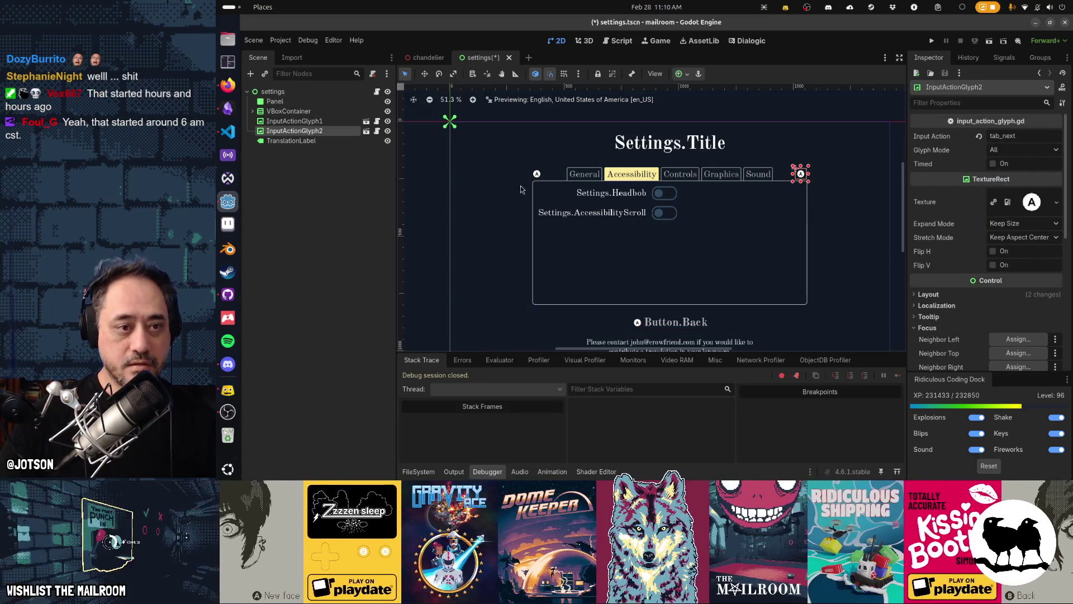
left_click(539, 174)
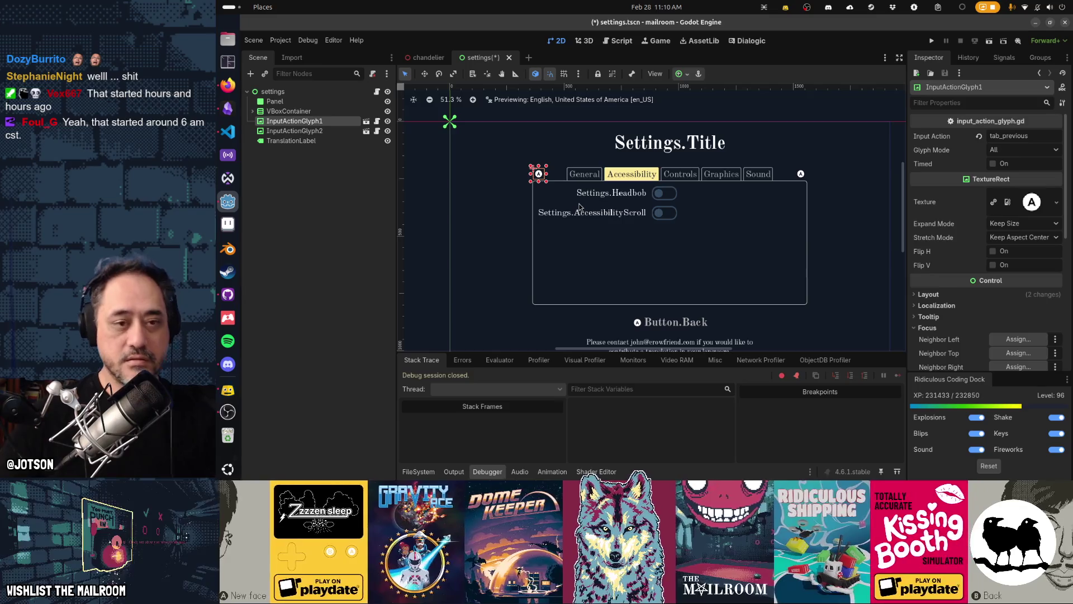
key("F6")
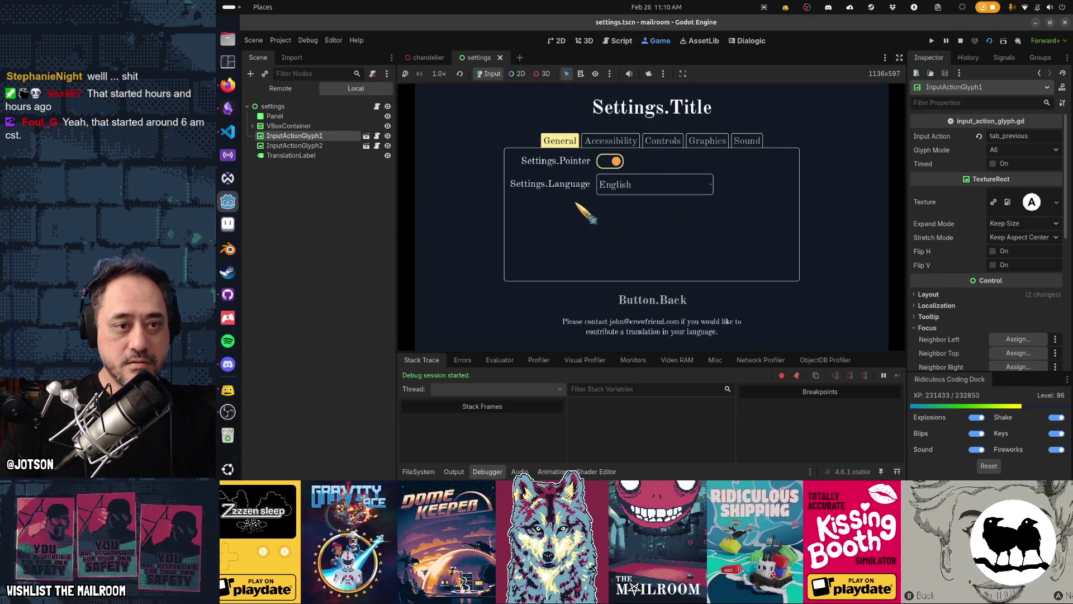
Tab forward twice and Shift+Tab back to General, then stop the game and deselect the glyphs.
key("Tab")
key("Tab")
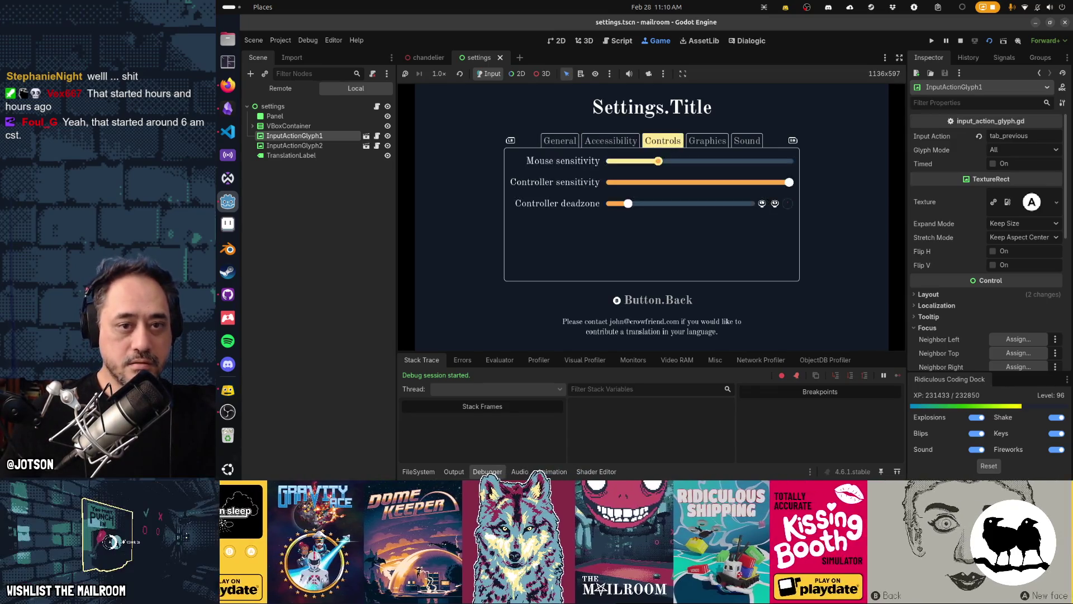
key("Tab")
key("Tab")
key("shift+Tab")
key("shift+Tab")
key("shift+Tab")
key("shift+Tab")
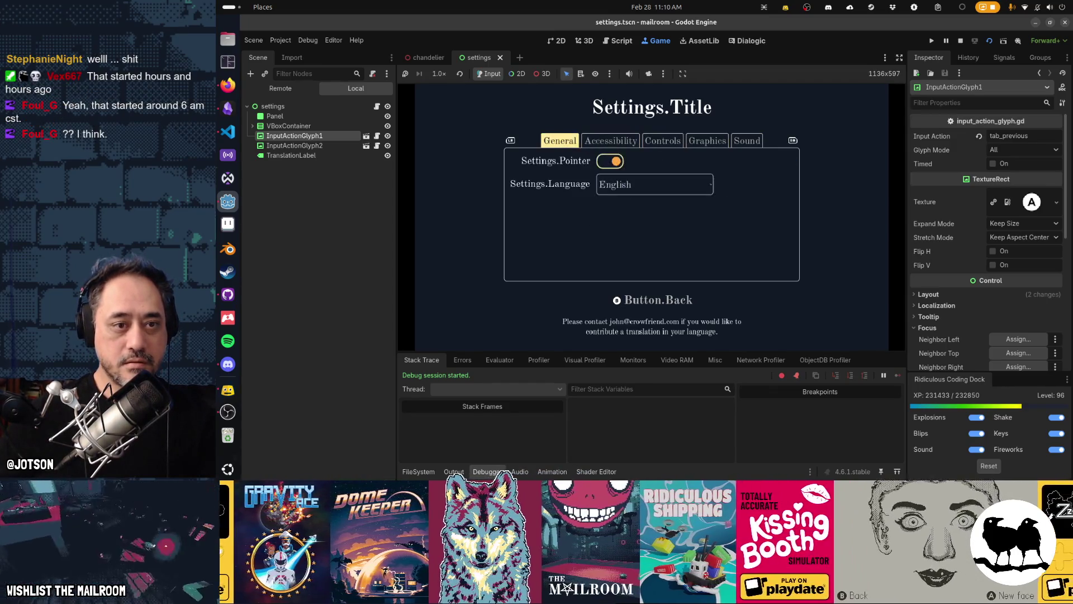
key("F8")
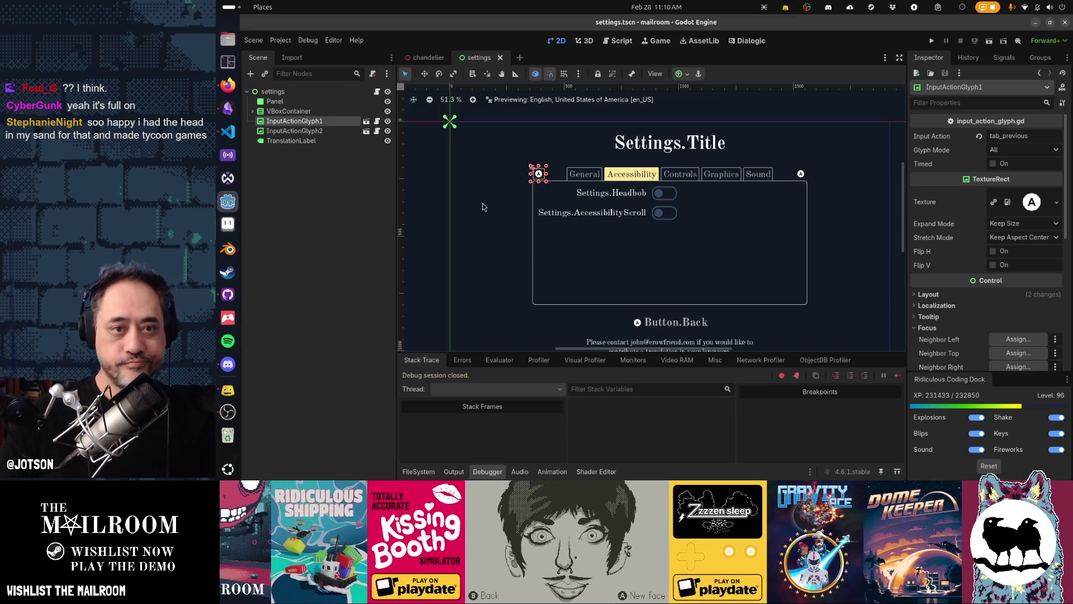
left_click(438, 162)
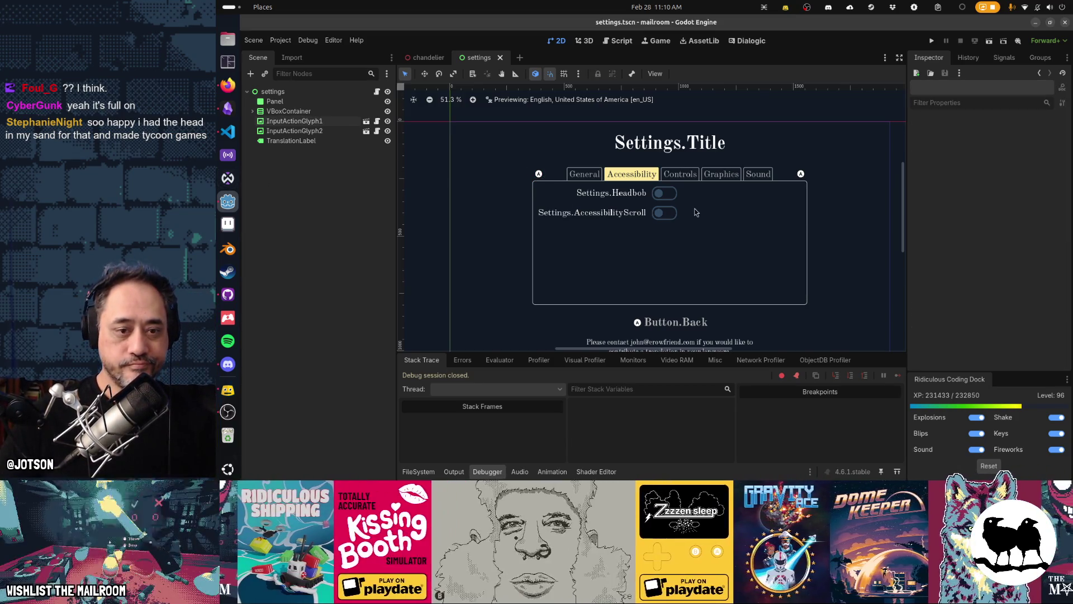
left_click_drag(685, 257, 674, 252)
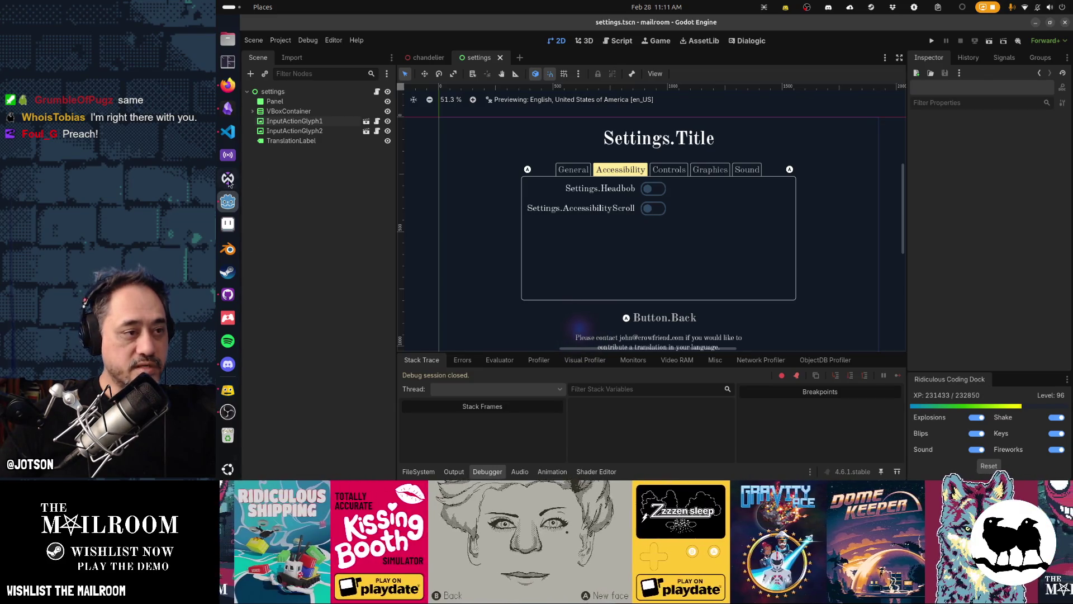
left_click(228, 84)
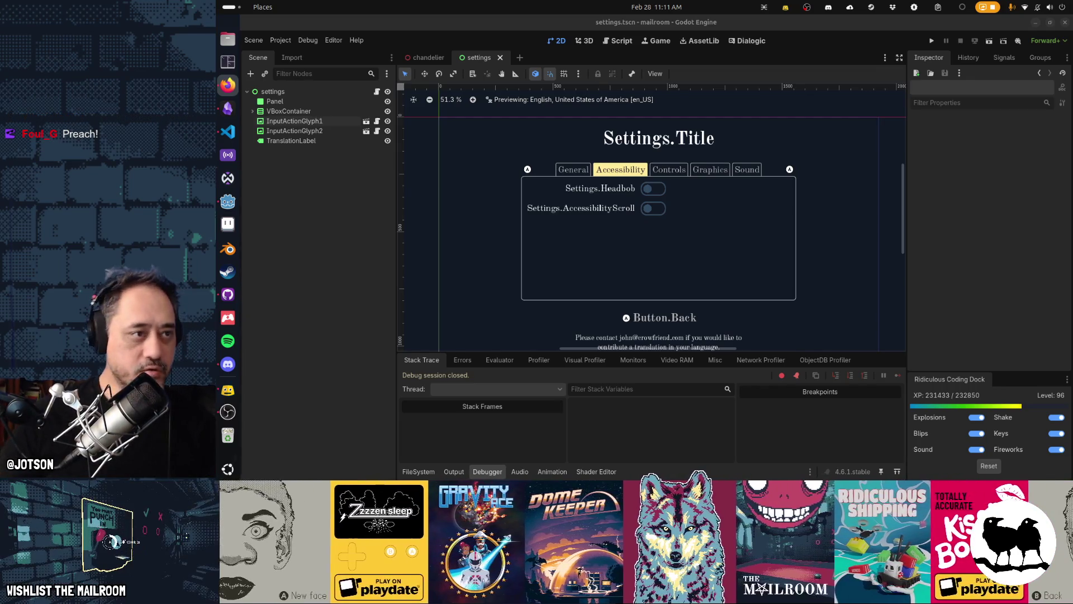
Browse to mailroom > build > output > linux-demo in Files and launch mailroom.x86_64.
left_click(227, 39)
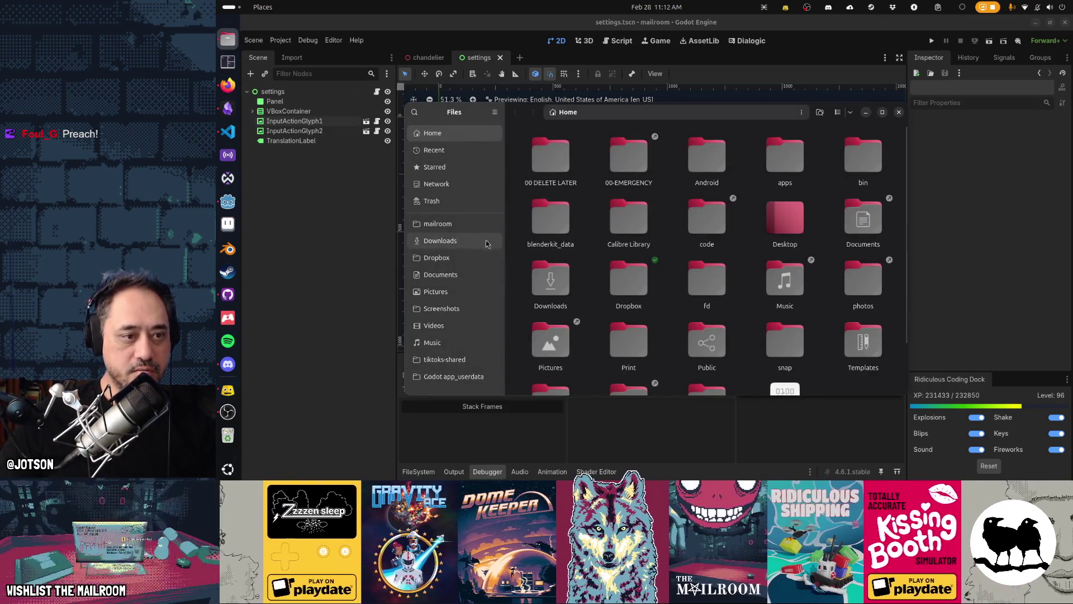
left_click(438, 224)
double_click(554, 162)
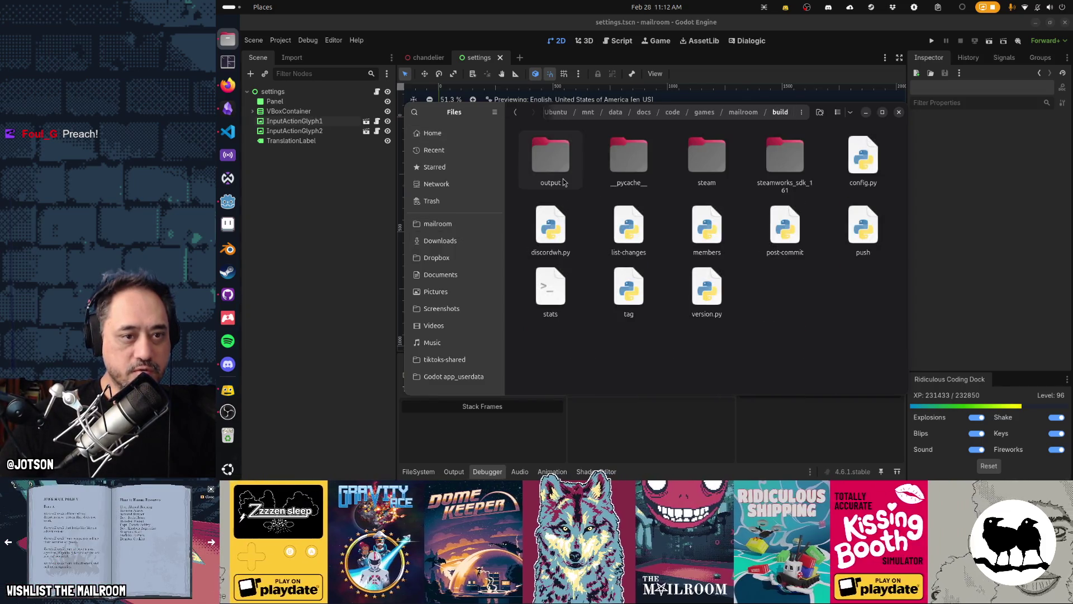
double_click(558, 166)
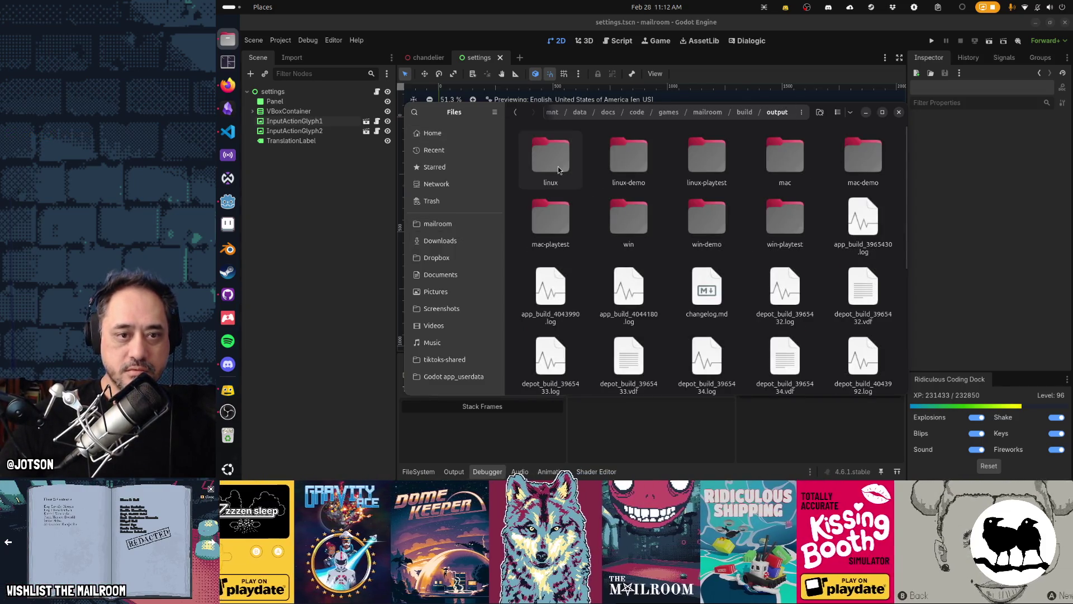
double_click(637, 163)
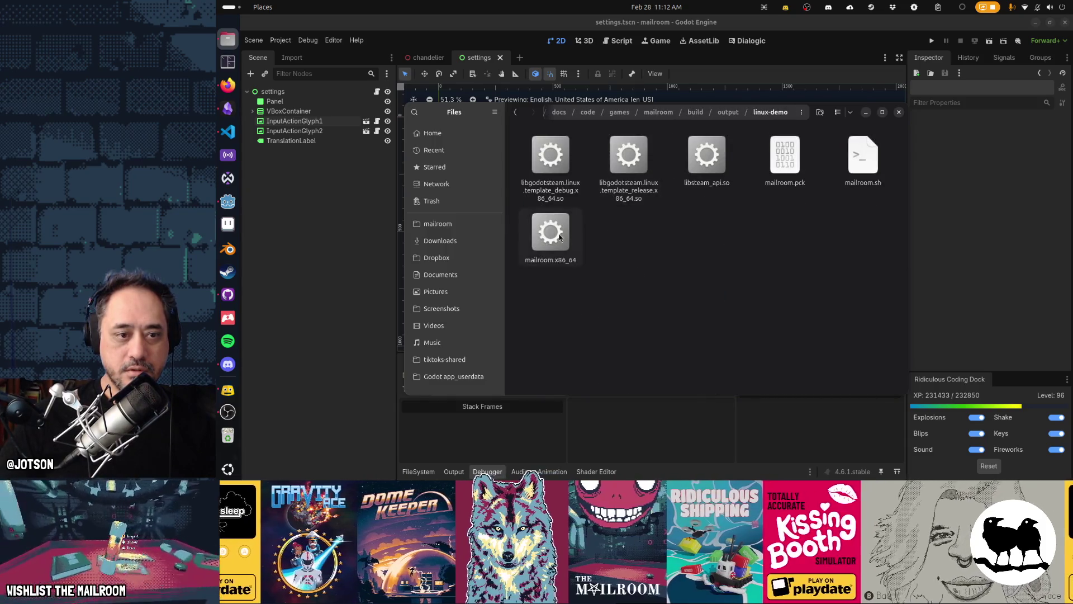
left_click(550, 249)
double_click(551, 249)
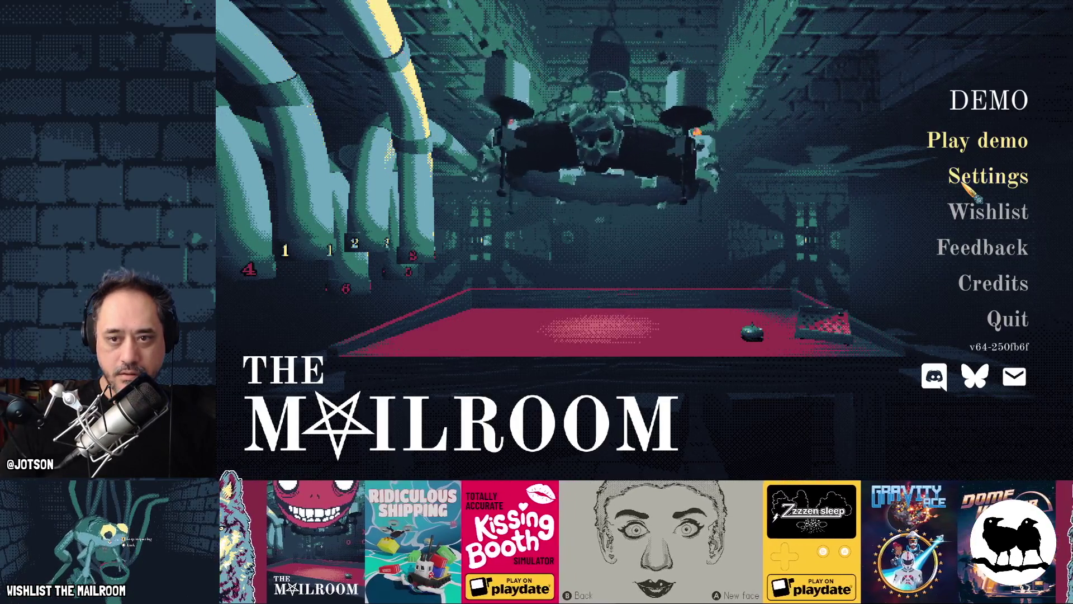
Open the demo's Settings screen, go back to the title menu, and quit the game.
left_click(963, 183)
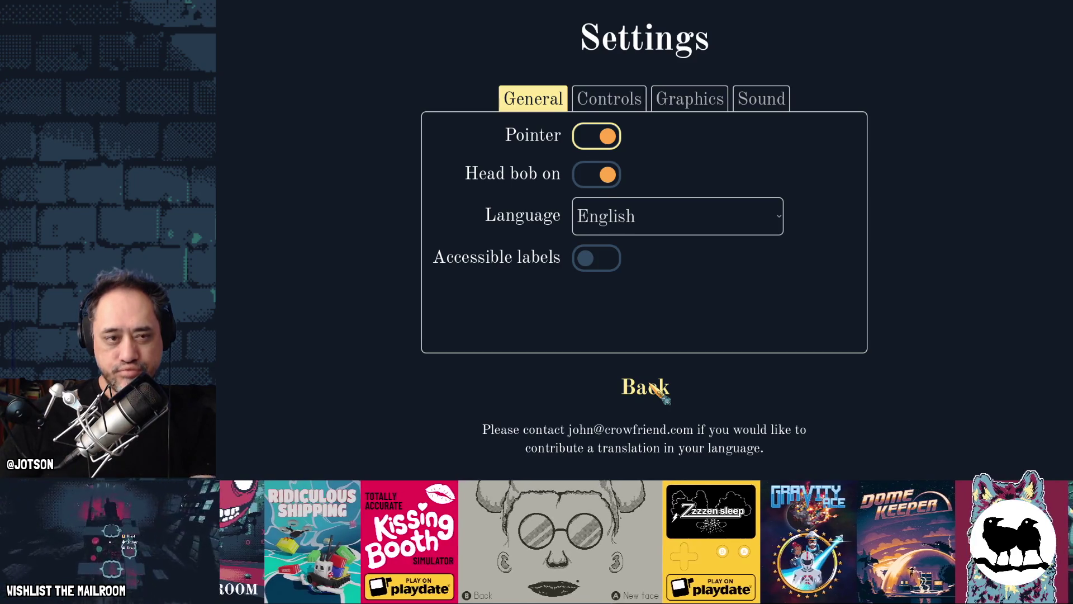
left_click(651, 386)
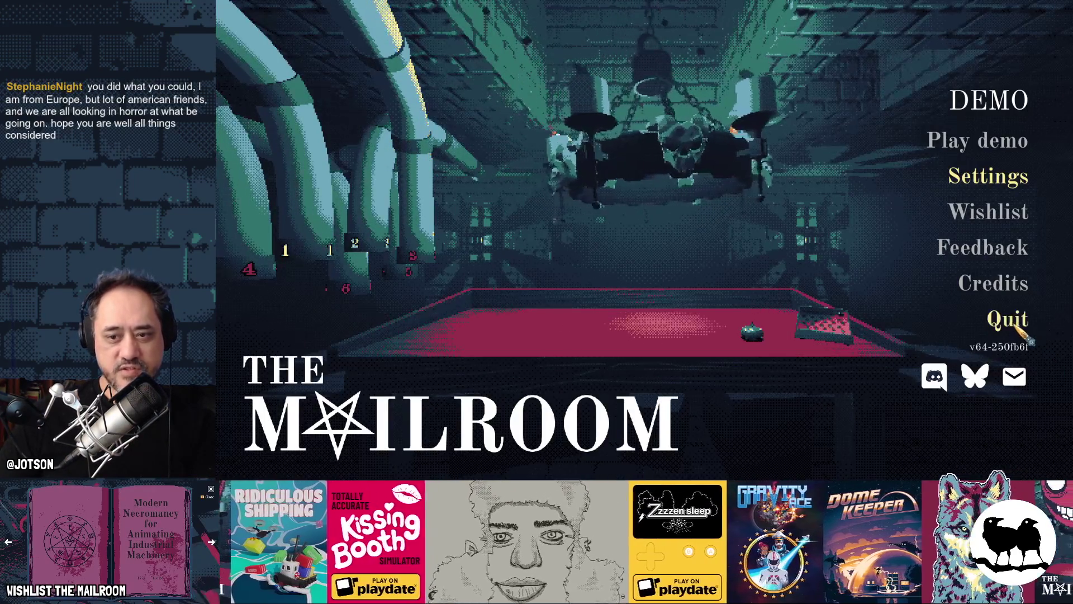
left_click(1006, 316)
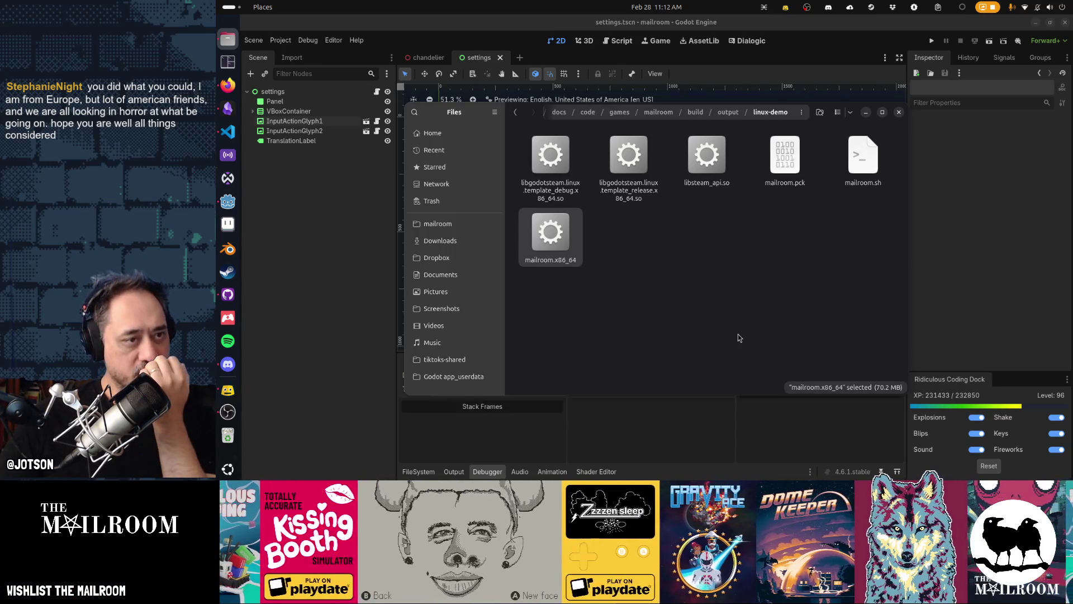
Raise the Godot editor above the file browser, then switch over to the web browser.
left_click(360, 310)
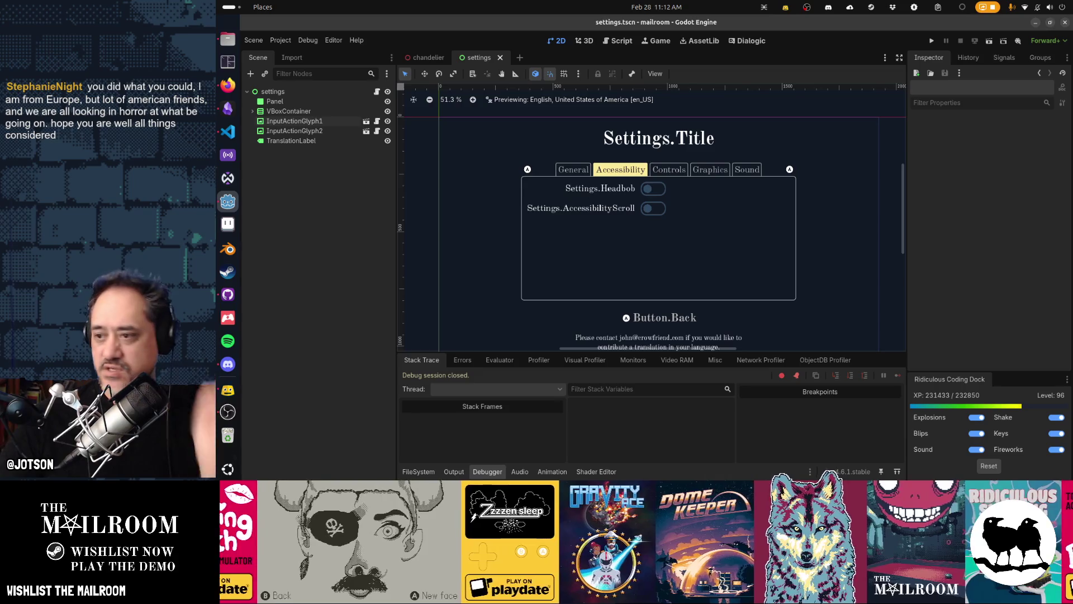
key("alt+Tab")
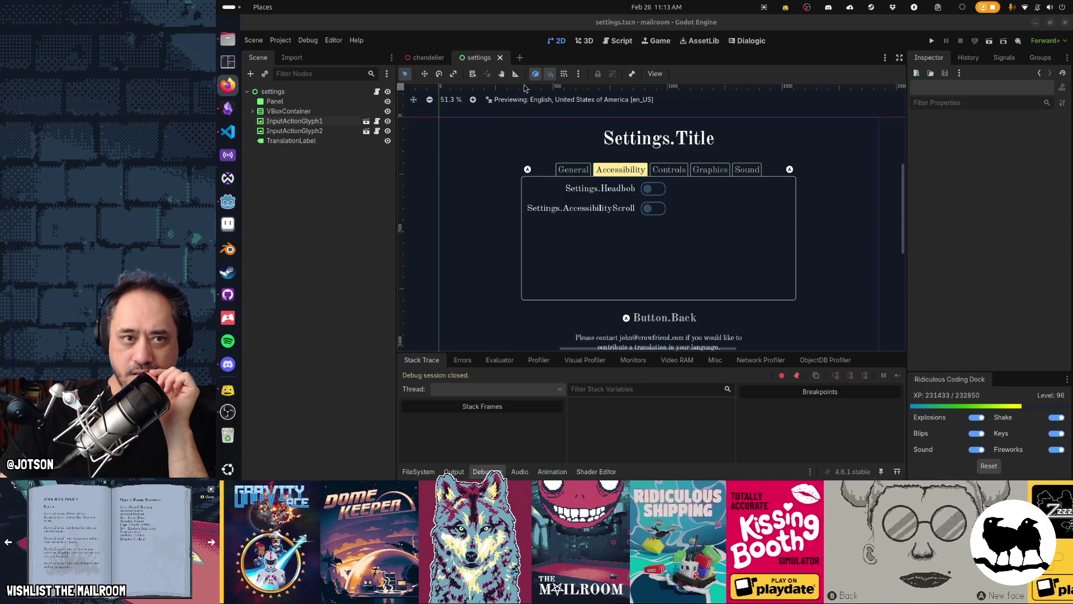
Select the settings TabContainer node through the embedded game view, then return to the 2D editor.
left_click(777, 152)
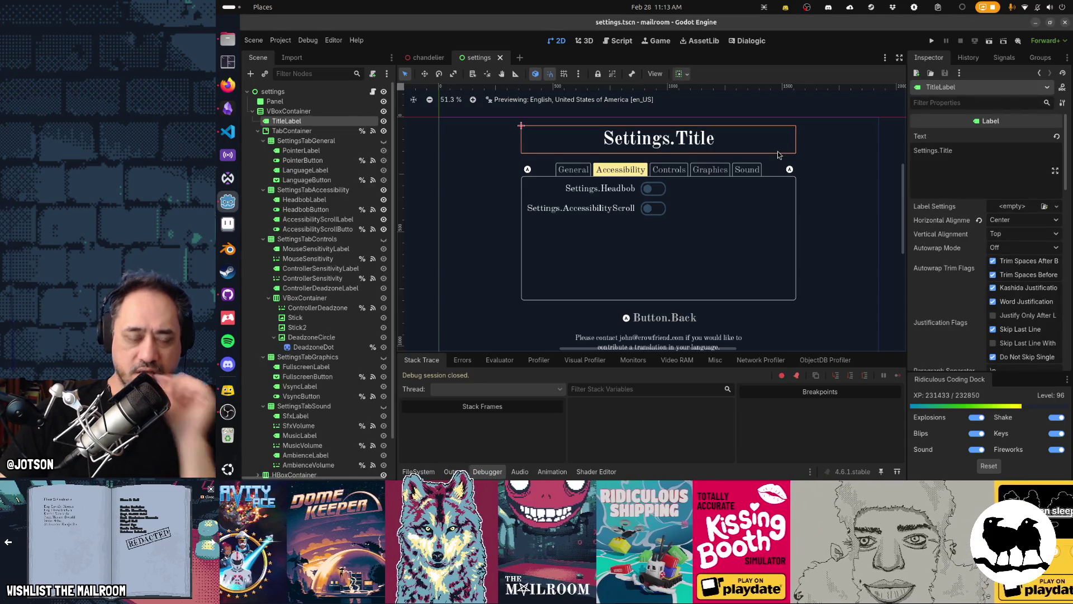
left_click(656, 41)
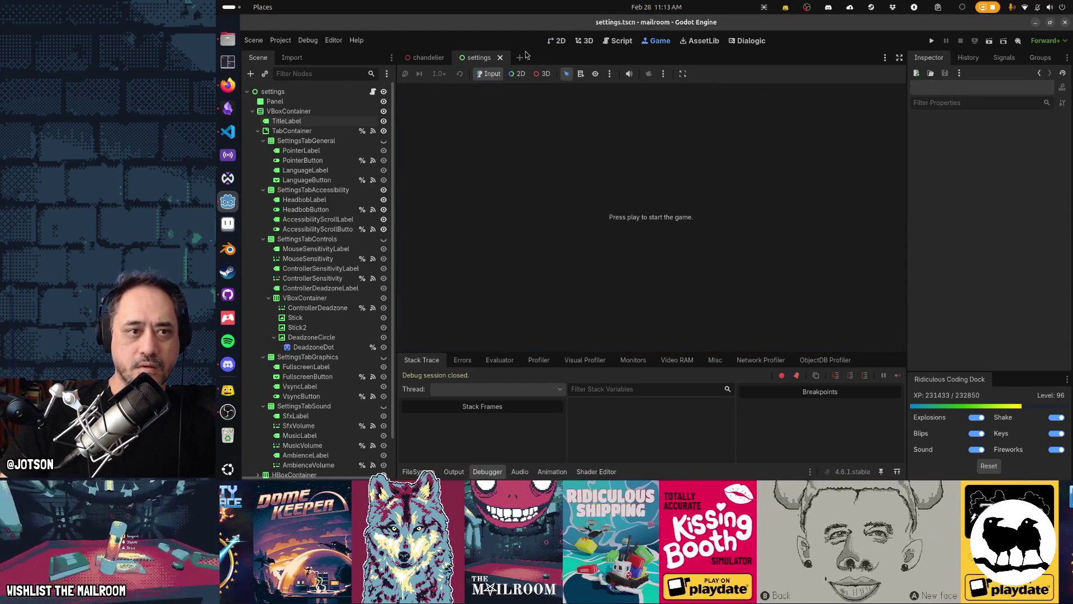
left_click(324, 139)
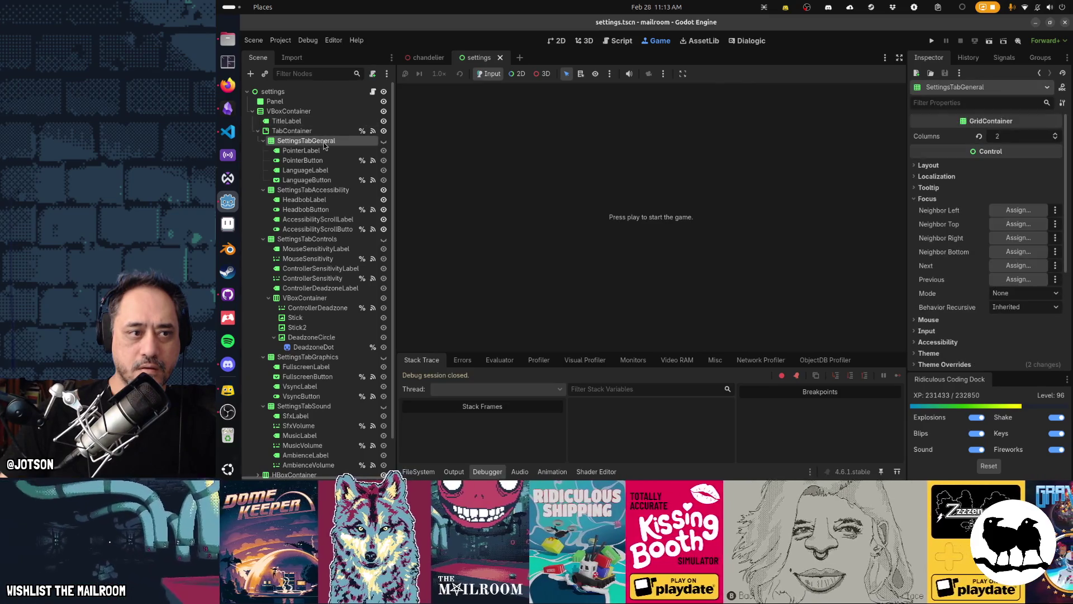
left_click(323, 131)
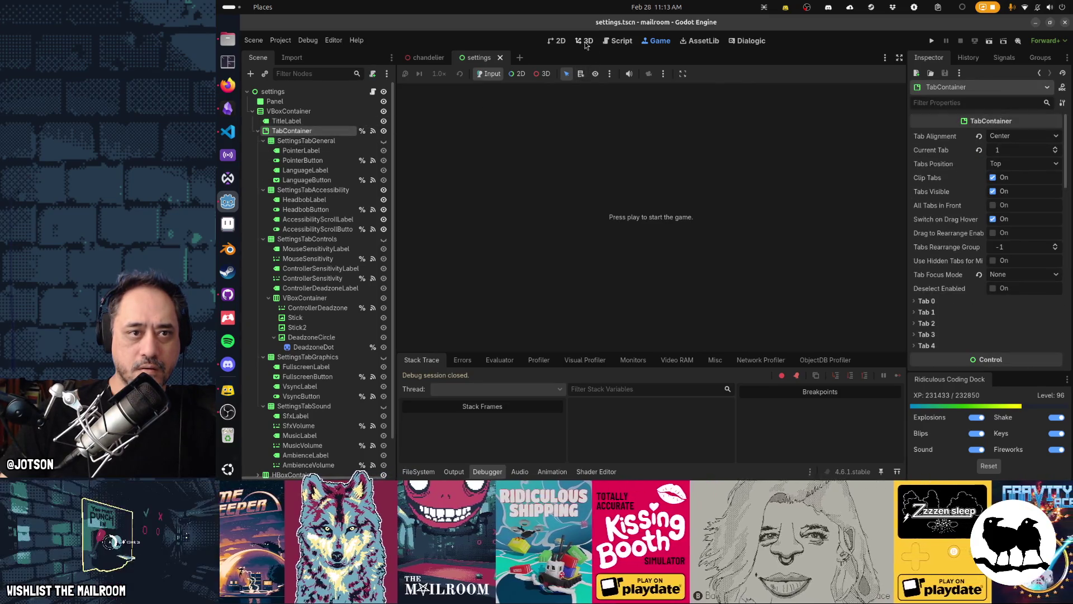
left_click(557, 41)
Set the TabContainer's Current Tab to 2 so it opens on Controls.
left_click(1055, 152)
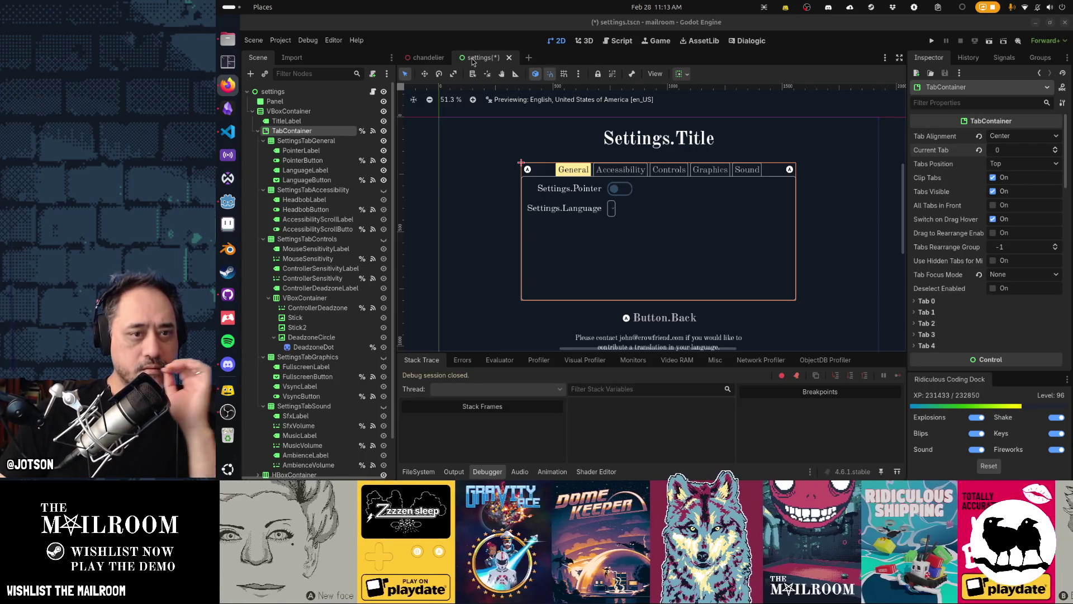
left_click(1056, 148)
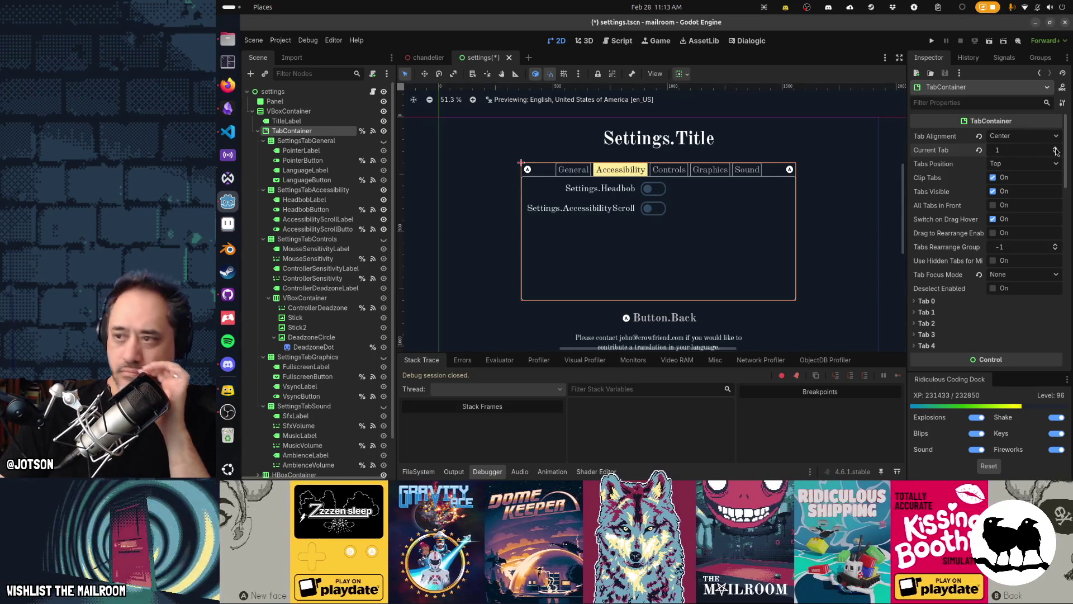
key("alt+Tab")
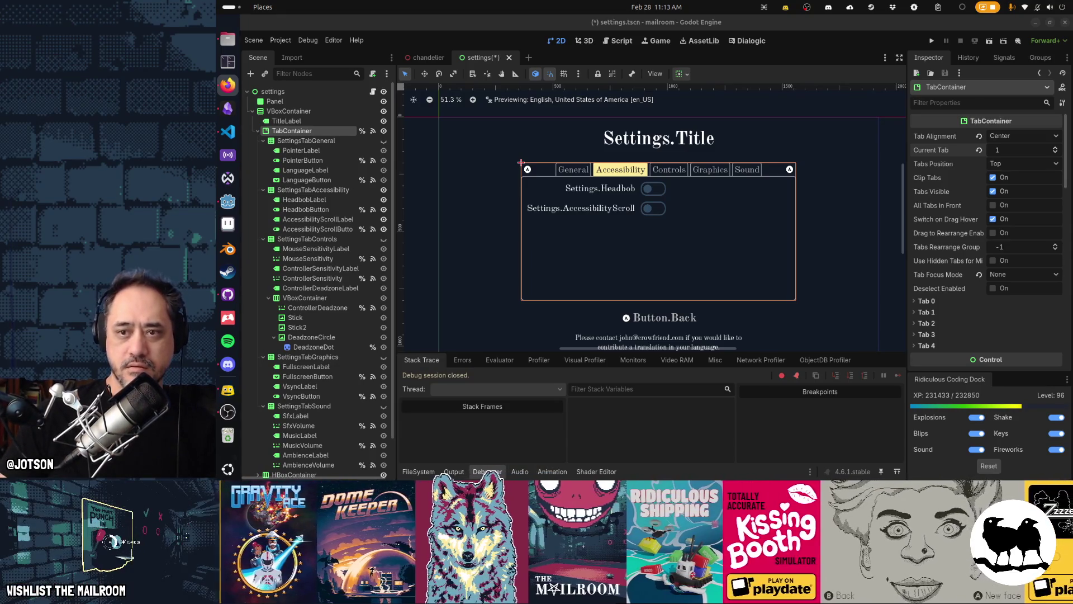
left_click(1055, 148)
left_click(228, 85)
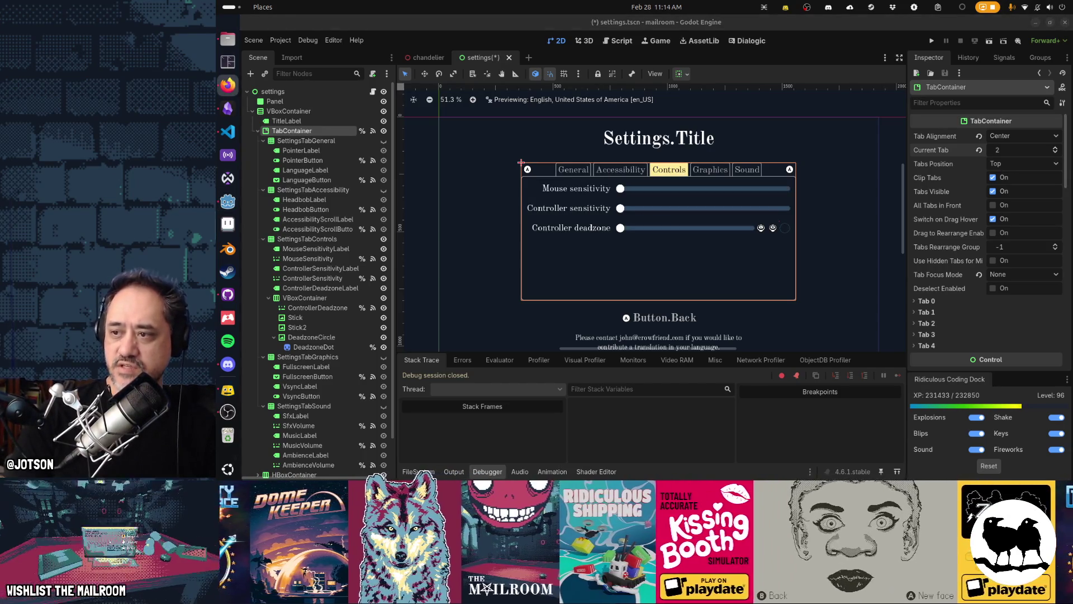